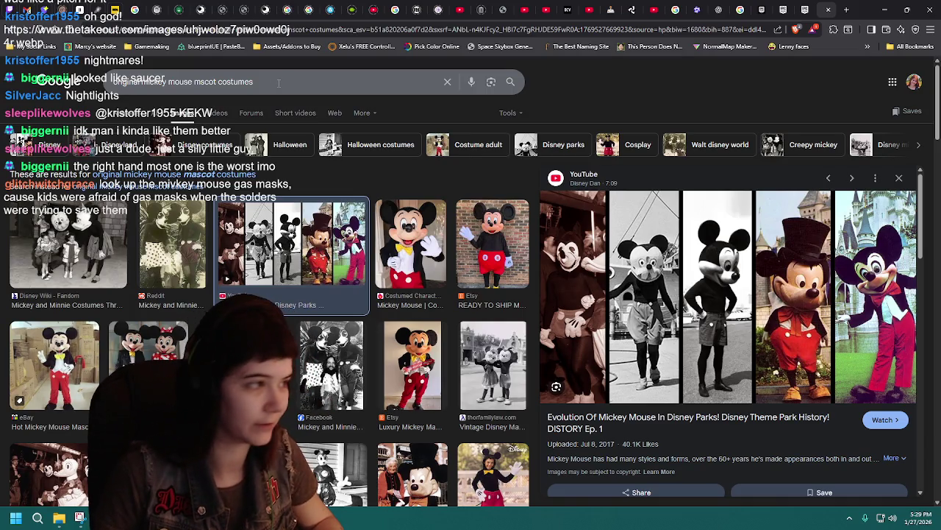
- Replace the Google Images query with 'mickey mouse gas mask' and run the search
{"action": "left_click", "coordinate": [279, 83]}
{"action": "key", "text": "ctrl+a"}
{"action": "type", "text": "mickey mo"}
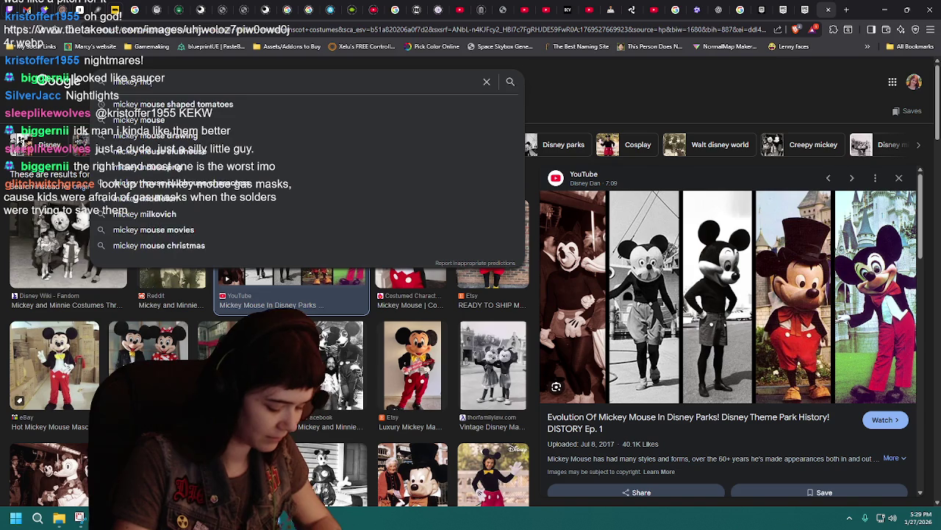
{"action": "type", "text": "use gas mask"}
{"action": "key", "text": "Return"}
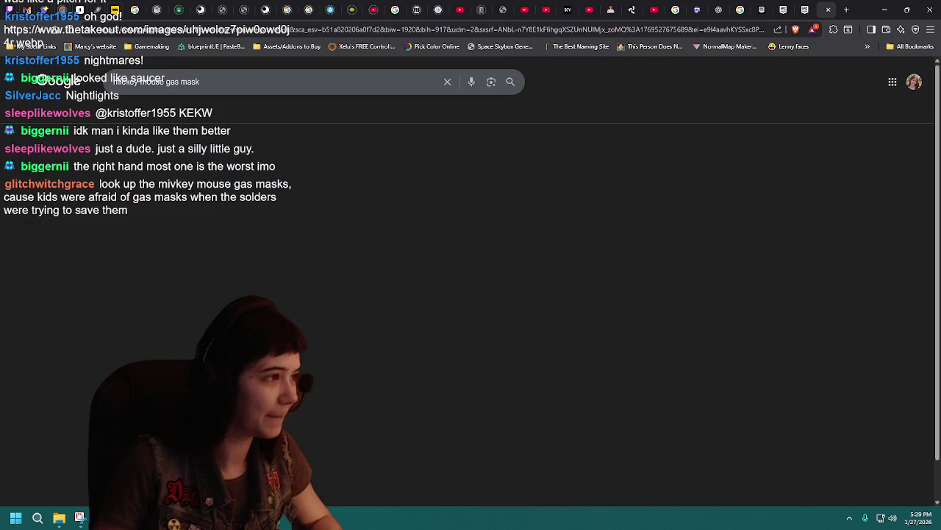
- Preview several results: Washington Post, Sketchfab, Facebook, ResearchGate and Instagram images
{"action": "left_click", "coordinate": [56, 219]}
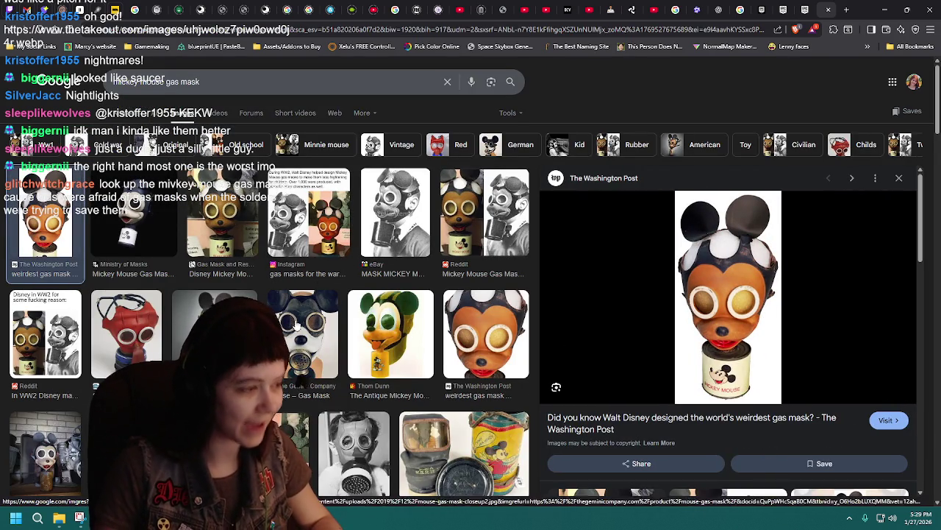
{"action": "left_click", "coordinate": [215, 335]}
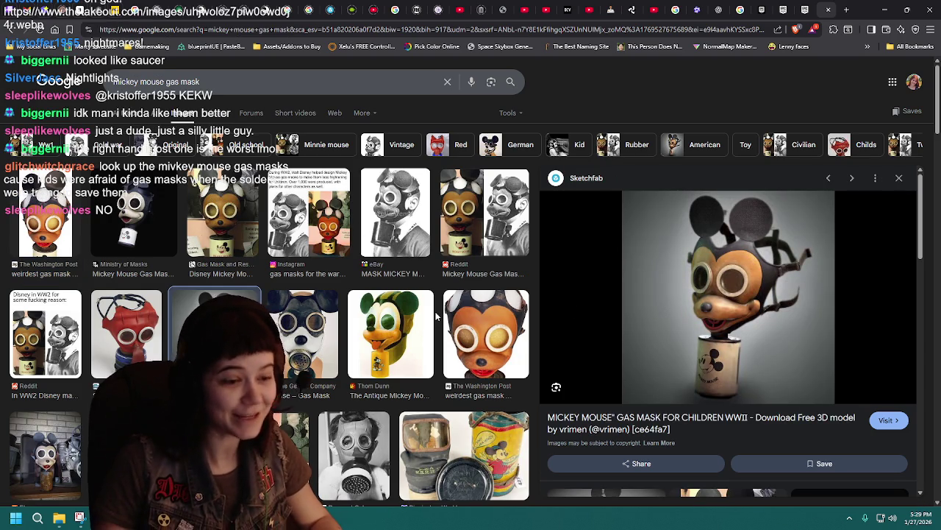
{"action": "scroll", "coordinate": [437, 316], "scroll_direction": "down", "scroll_amount": 2}
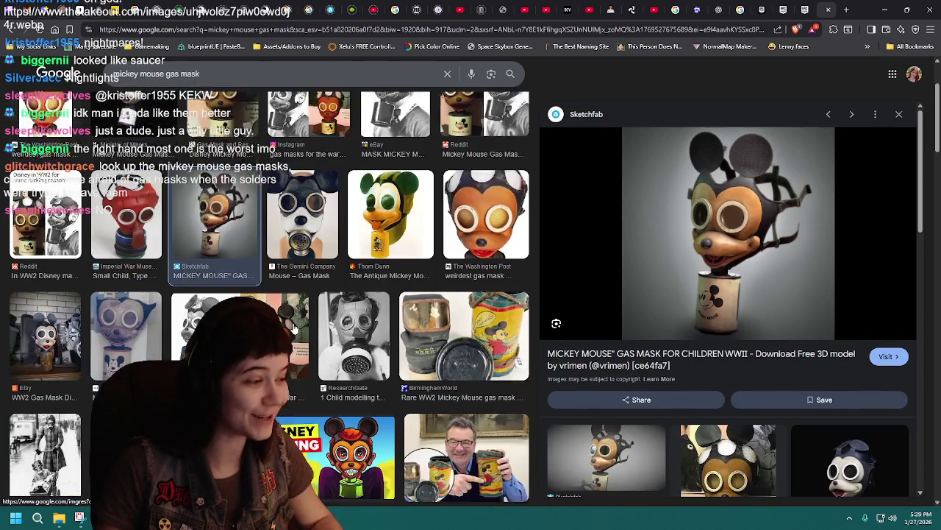
{"action": "left_click", "coordinate": [289, 318]}
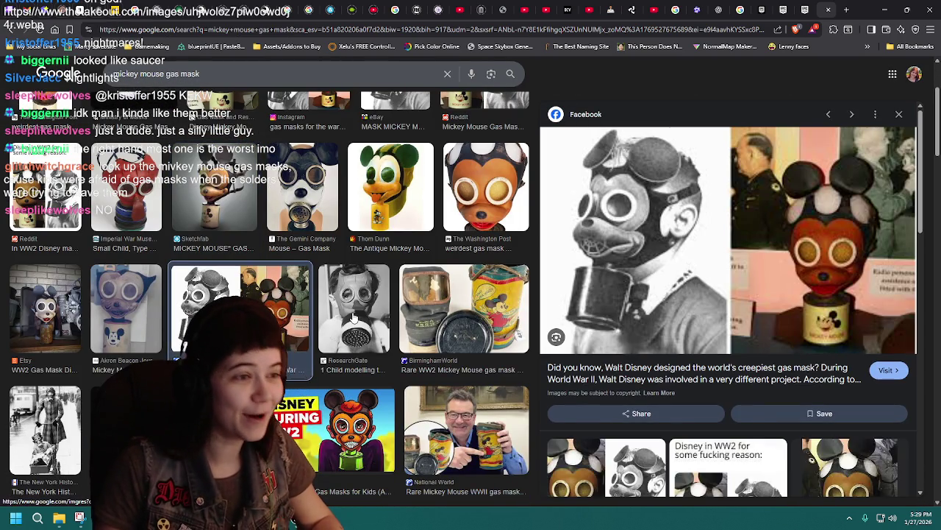
{"action": "left_click", "coordinate": [353, 318]}
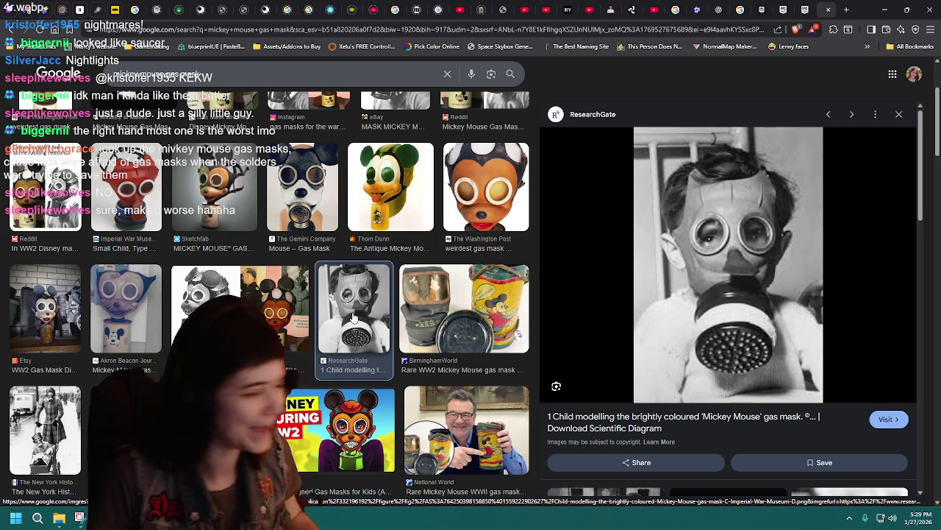
{"action": "scroll", "coordinate": [432, 380], "scroll_direction": "down", "scroll_amount": 1}
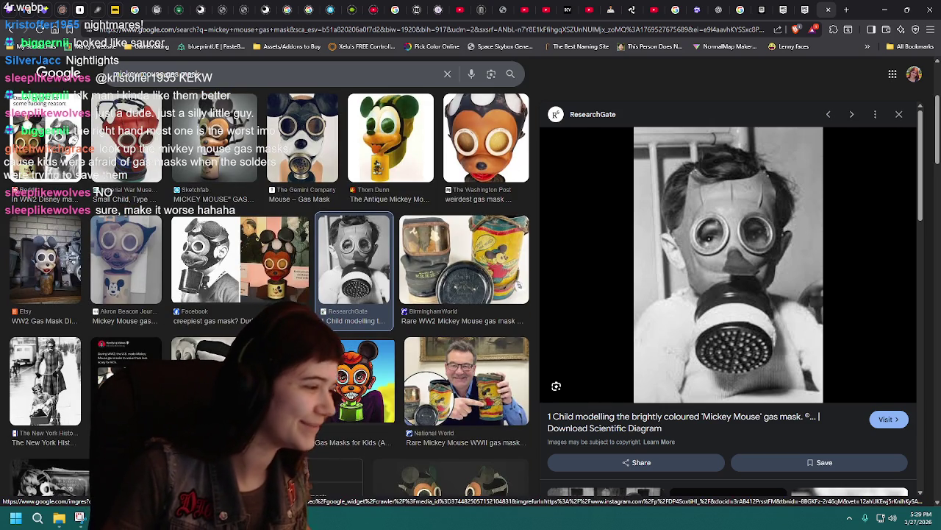
{"action": "left_click", "coordinate": [125, 372]}
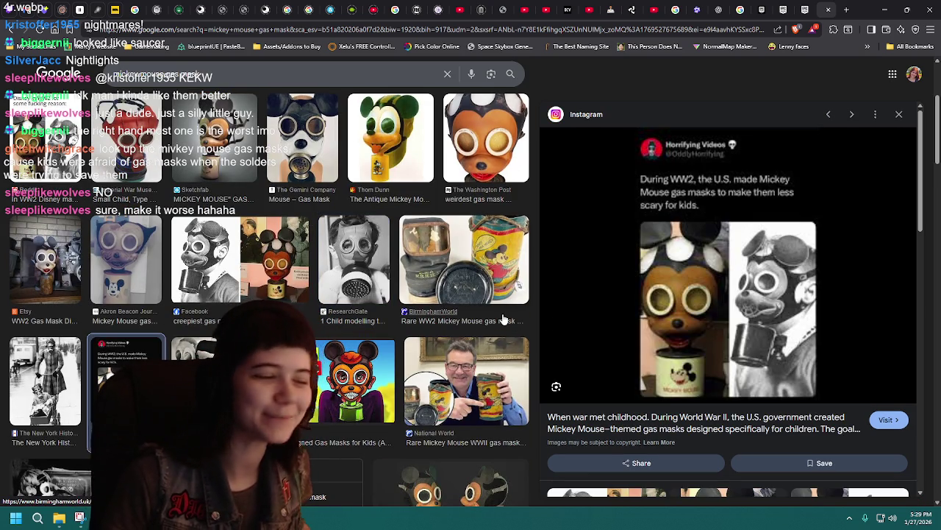
{"action": "scroll", "coordinate": [508, 320], "scroll_direction": "down", "scroll_amount": 3}
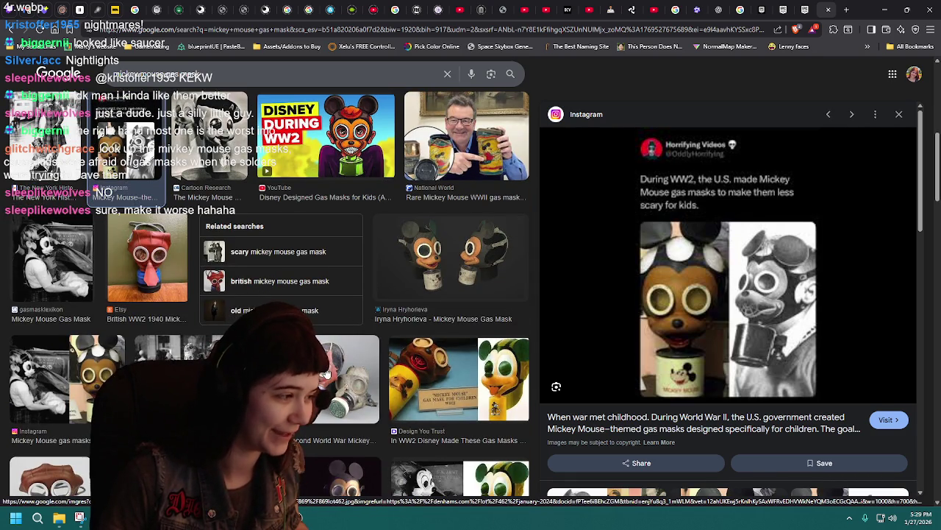
{"action": "scroll", "coordinate": [326, 374], "scroll_direction": "down", "scroll_amount": 1}
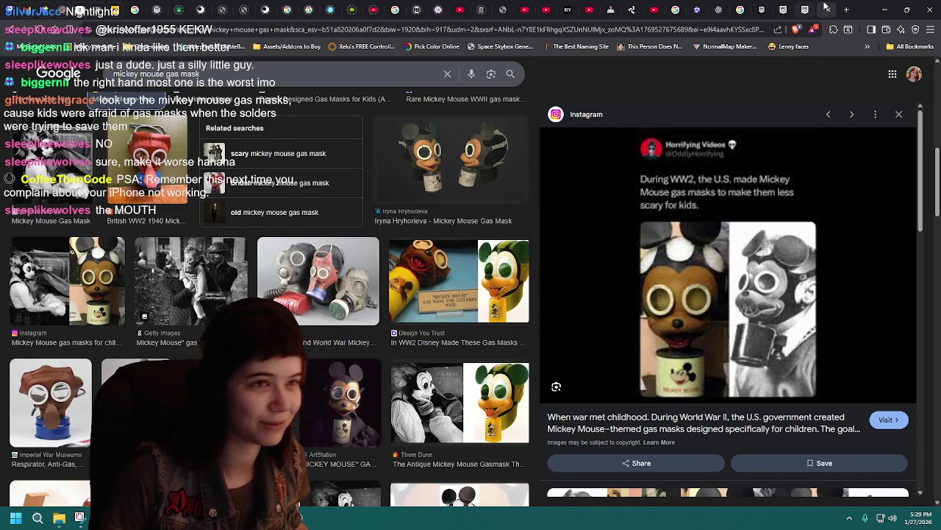
{"action": "left_click", "coordinate": [885, 9]}
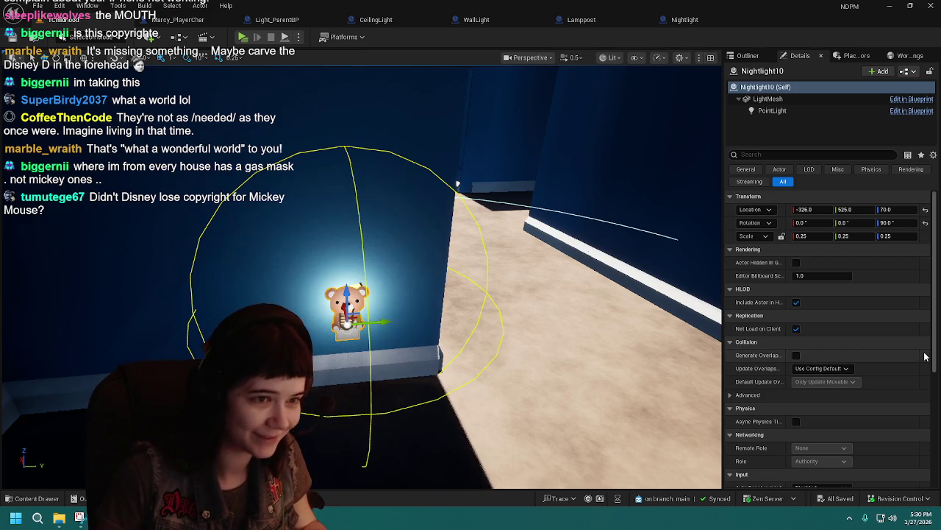
- Show the level's list of actors in the Unreal Editor
{"action": "left_click", "coordinate": [747, 57]}
- Duplicate Nightlight10 as Nightlight11 and slide the copy along the baseboard
{"action": "left_click", "coordinate": [800, 55]}
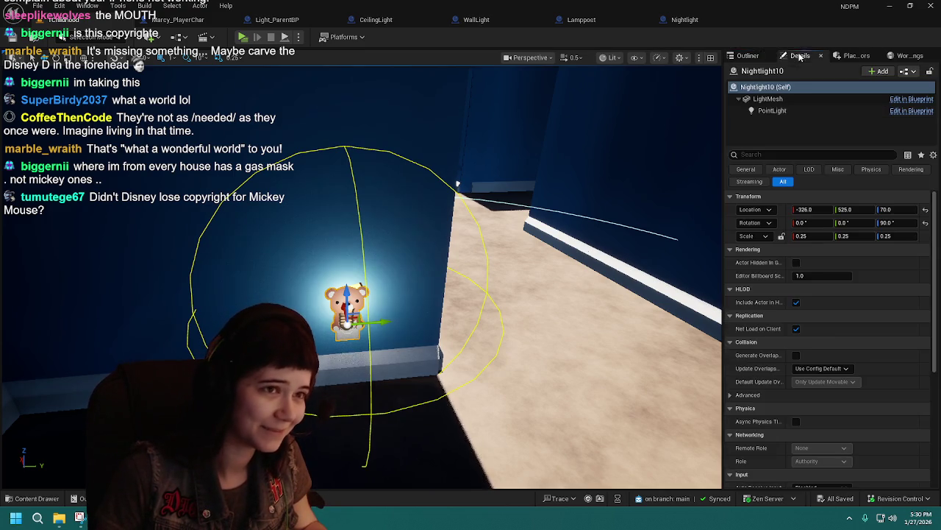
{"action": "key", "text": "f"}
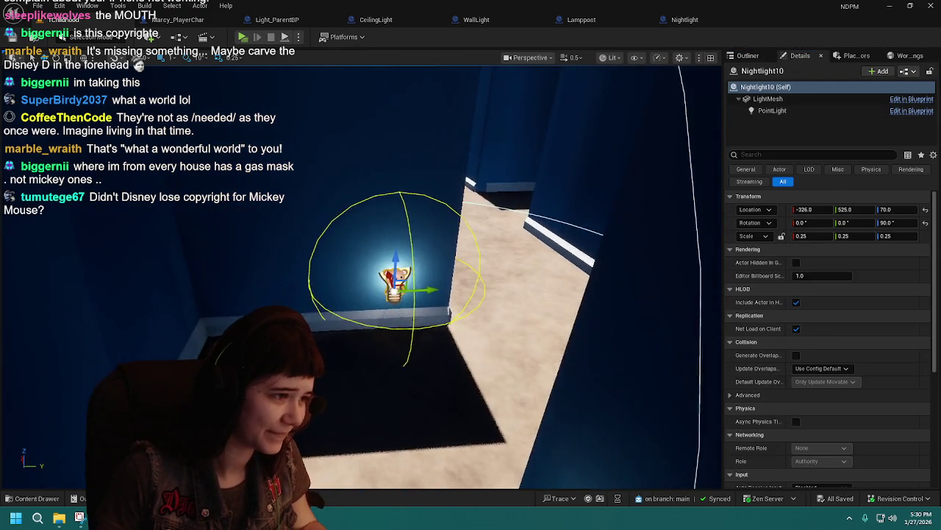
{"action": "mouse_move", "coordinate": [423, 291]}
{"action": "left_mouse_down"}
{"action": "mouse_move", "coordinate": [293, 287]}
{"action": "mouse_move", "coordinate": [346, 281]}
{"action": "mouse_move", "coordinate": [390, 296]}
{"action": "left_mouse_up"}
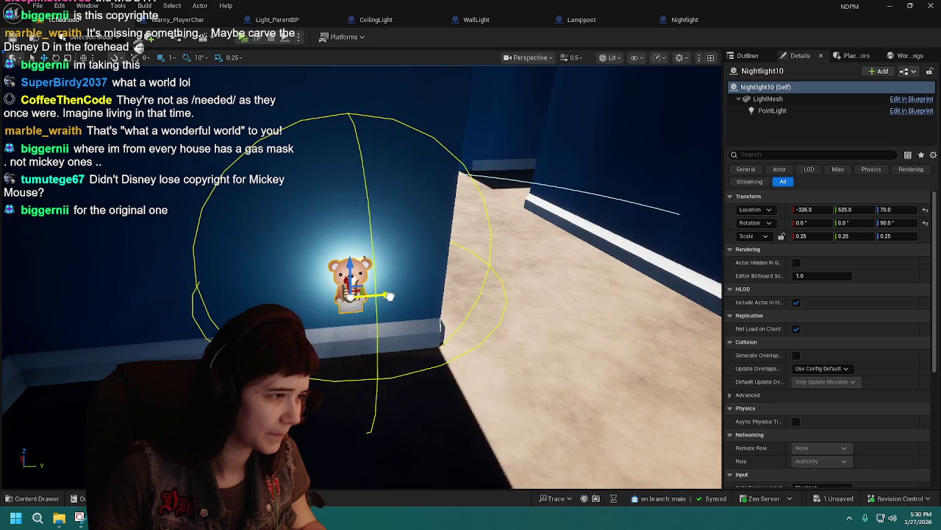
{"action": "key", "text": "ctrl+d"}
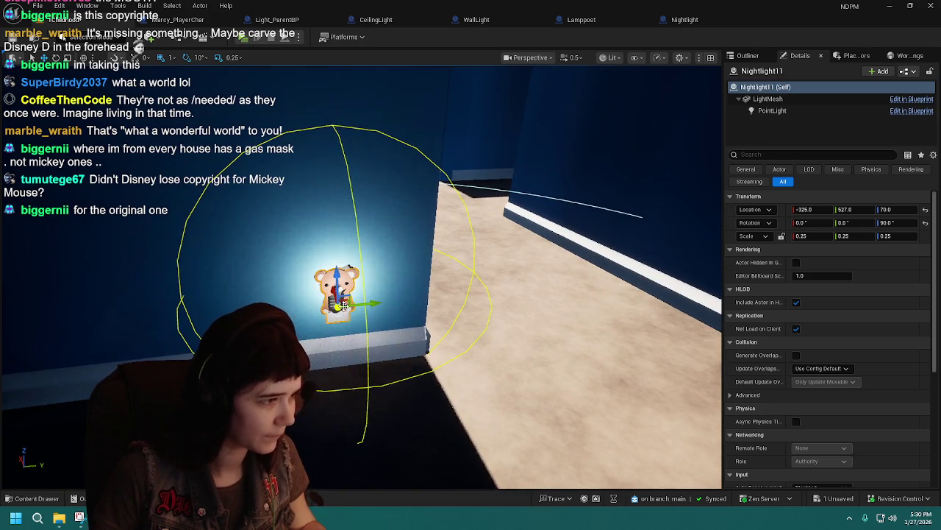
{"action": "mouse_move", "coordinate": [346, 300]}
{"action": "left_mouse_down"}
{"action": "mouse_move", "coordinate": [515, 278]}
{"action": "mouse_move", "coordinate": [640, 247]}
{"action": "left_mouse_up"}
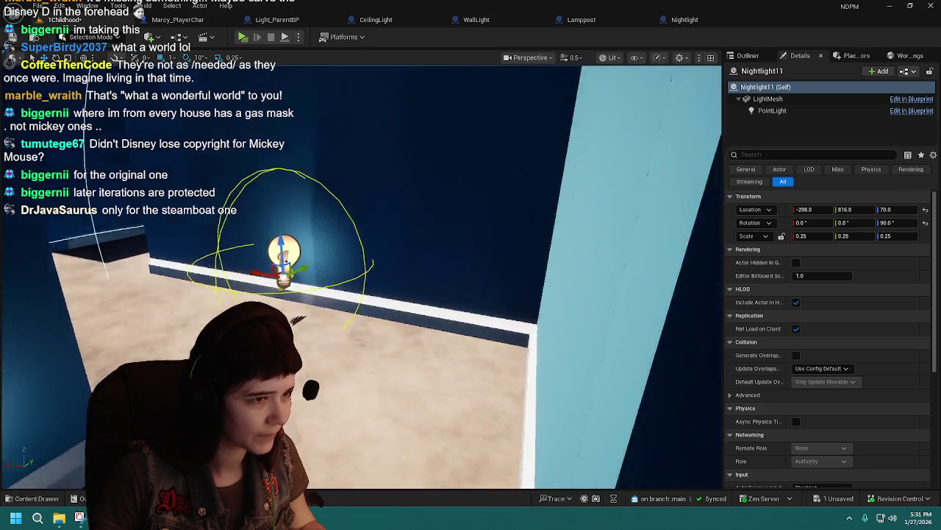
- Rotate Nightlight11 to 180° and push it flush against the opposite baseboard
{"action": "key", "text": "e"}
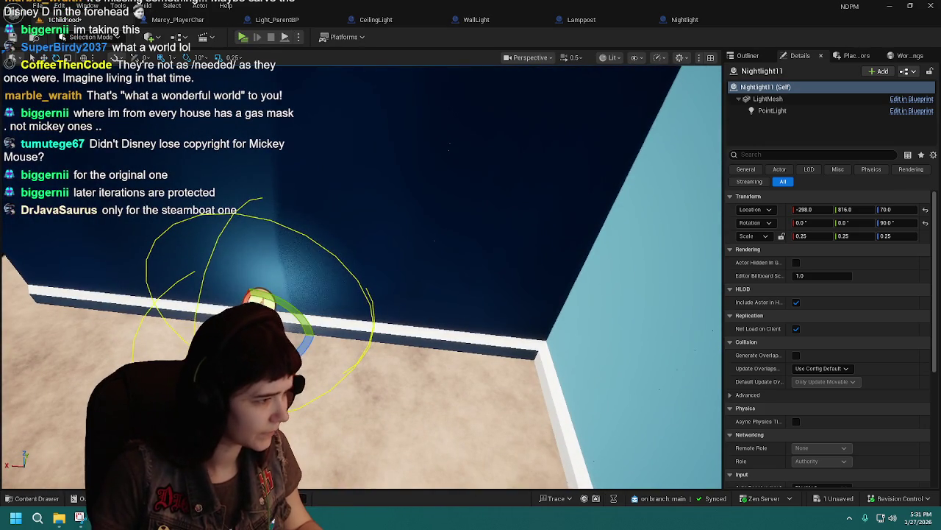
{"action": "left_click_drag", "start_coordinate": [305, 331], "coordinate": [312, 346]}
{"action": "left_click_drag", "start_coordinate": [208, 309], "coordinate": [283, 287]}
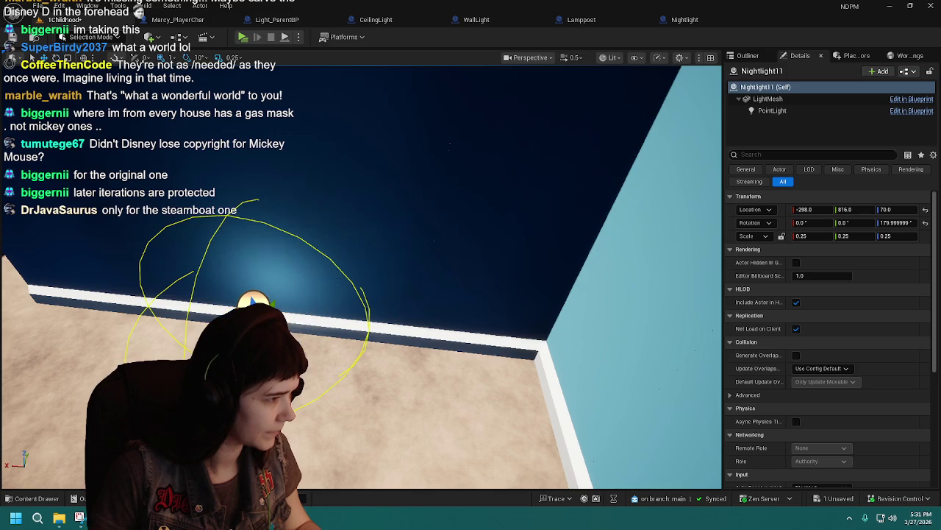
{"action": "key", "text": "w"}
{"action": "left_click_drag", "start_coordinate": [383, 324], "coordinate": [395, 334]}
{"action": "key", "text": "f"}
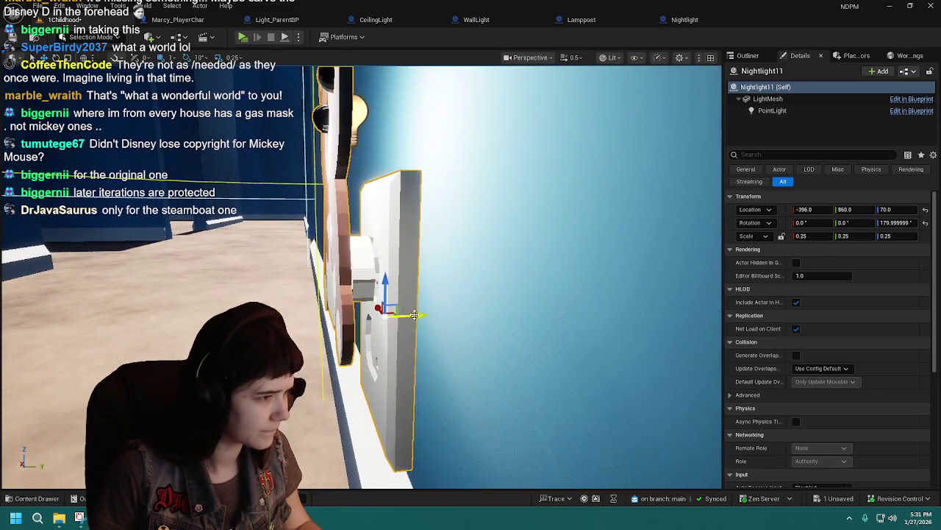
{"action": "mouse_move", "coordinate": [376, 305]}
{"action": "left_mouse_down"}
{"action": "mouse_move", "coordinate": [456, 314]}
{"action": "mouse_move", "coordinate": [382, 318]}
{"action": "mouse_move", "coordinate": [441, 307]}
{"action": "mouse_move", "coordinate": [418, 294]}
{"action": "mouse_move", "coordinate": [474, 274]}
{"action": "left_mouse_up"}
{"action": "left_click_drag", "start_coordinate": [428, 293], "coordinate": [434, 288]}
- Duplicate as Nightlight12, rotate it 90°, and slide it against the corner wall
{"action": "mouse_move", "coordinate": [495, 278]}
{"action": "left_mouse_down"}
{"action": "mouse_move", "coordinate": [337, 267]}
{"action": "mouse_move", "coordinate": [504, 294]}
{"action": "mouse_move", "coordinate": [368, 262]}
{"action": "mouse_move", "coordinate": [395, 315]}
{"action": "mouse_move", "coordinate": [482, 331]}
{"action": "mouse_move", "coordinate": [442, 295]}
{"action": "left_mouse_up"}
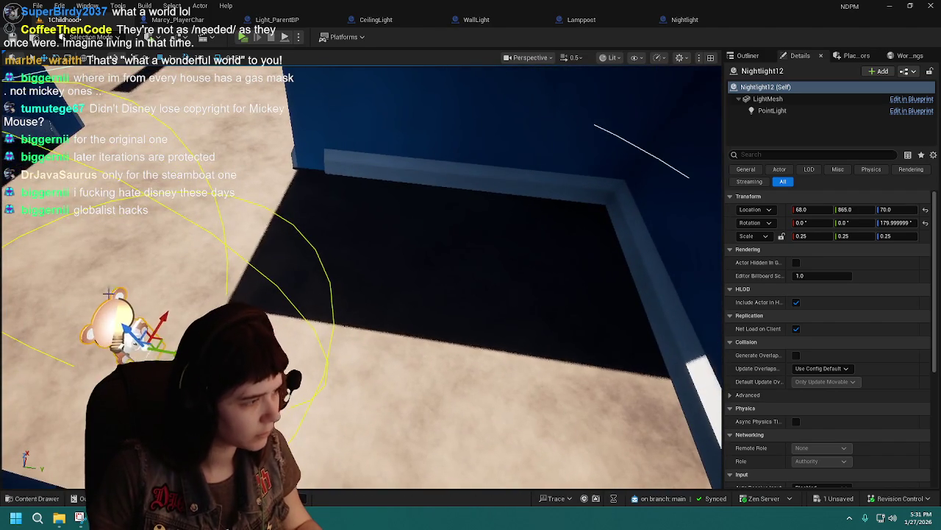
{"action": "key", "text": "e"}
{"action": "mouse_move", "coordinate": [162, 316]}
{"action": "left_mouse_down"}
{"action": "mouse_move", "coordinate": [110, 353]}
{"action": "mouse_move", "coordinate": [556, 199]}
{"action": "left_mouse_up"}
{"action": "key", "text": "w"}
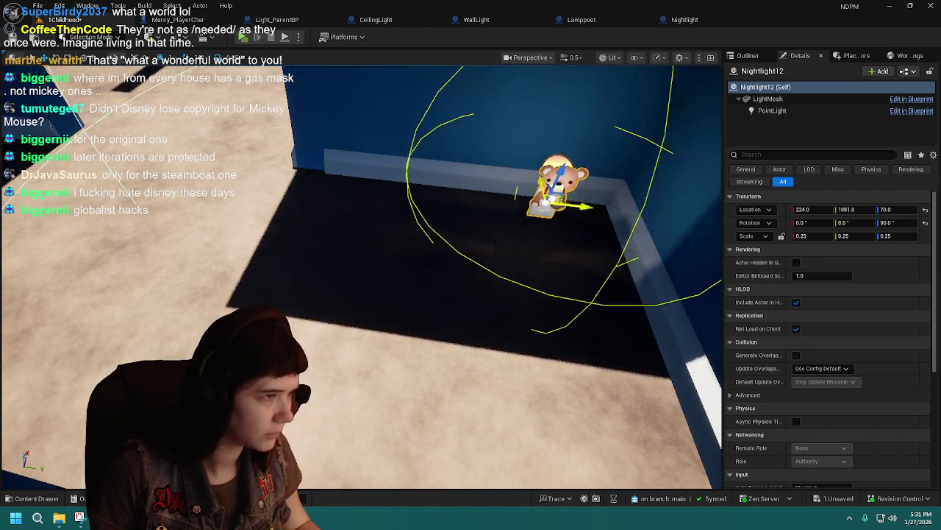
{"action": "key", "text": "f"}
{"action": "left_click_drag", "start_coordinate": [362, 268], "coordinate": [456, 213]}
{"action": "mouse_move", "coordinate": [362, 268]}
{"action": "left_mouse_down"}
{"action": "mouse_move", "coordinate": [296, 265]}
{"action": "mouse_move", "coordinate": [324, 206]}
{"action": "mouse_move", "coordinate": [279, 228]}
{"action": "left_mouse_up"}
- Undo a stray rotation, then place Nightlight13 at -264, 1024, 70, rotated -90°
{"action": "key", "text": "e"}
{"action": "left_click_drag", "start_coordinate": [129, 354], "coordinate": [147, 346]}
{"action": "key", "text": "ctrl+z"}
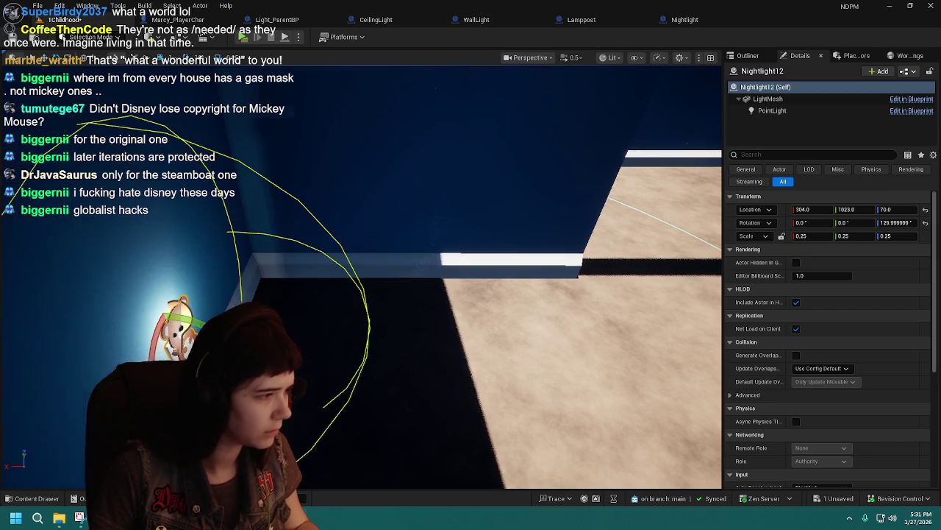
{"action": "key", "text": "w"}
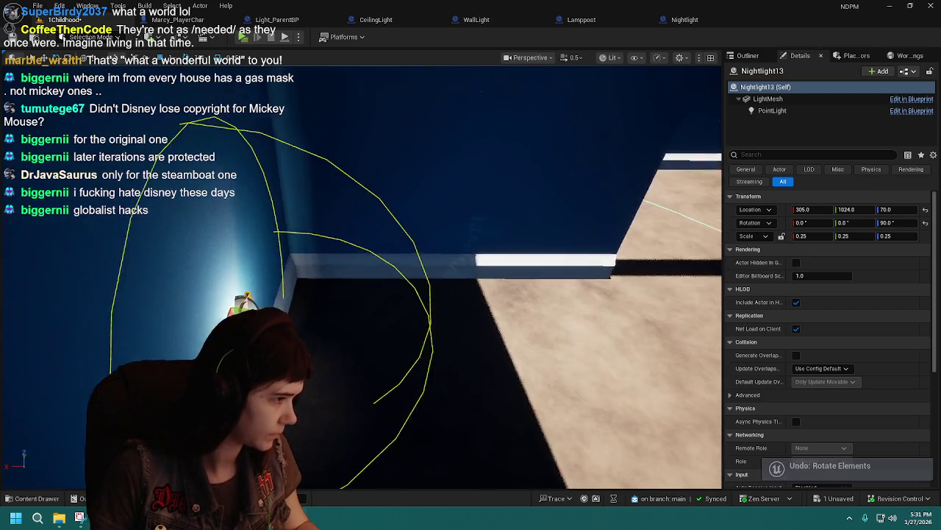
{"action": "key", "text": "f"}
{"action": "mouse_move", "coordinate": [324, 355]}
{"action": "left_mouse_down"}
{"action": "mouse_move", "coordinate": [353, 336]}
{"action": "mouse_move", "coordinate": [161, 342]}
{"action": "mouse_move", "coordinate": [147, 323]}
{"action": "mouse_move", "coordinate": [459, 300]}
{"action": "mouse_move", "coordinate": [405, 309]}
{"action": "mouse_move", "coordinate": [327, 401]}
{"action": "mouse_move", "coordinate": [276, 394]}
{"action": "left_mouse_up"}
{"action": "key", "text": "e"}
{"action": "mouse_move", "coordinate": [342, 385]}
{"action": "left_mouse_down"}
{"action": "mouse_move", "coordinate": [365, 197]}
{"action": "mouse_move", "coordinate": [355, 315]}
{"action": "mouse_move", "coordinate": [445, 267]}
{"action": "left_mouse_up"}
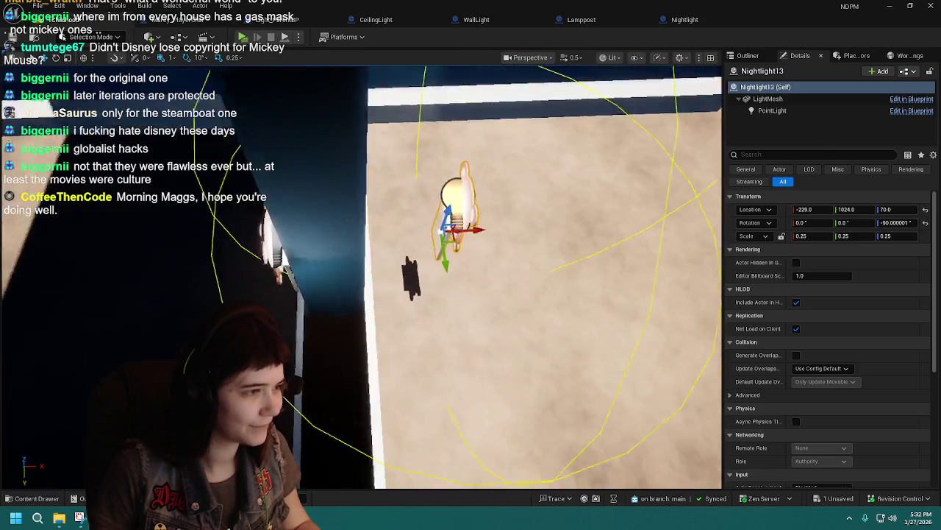
{"action": "key", "text": "f"}
{"action": "left_click_drag", "start_coordinate": [492, 316], "coordinate": [360, 315]}
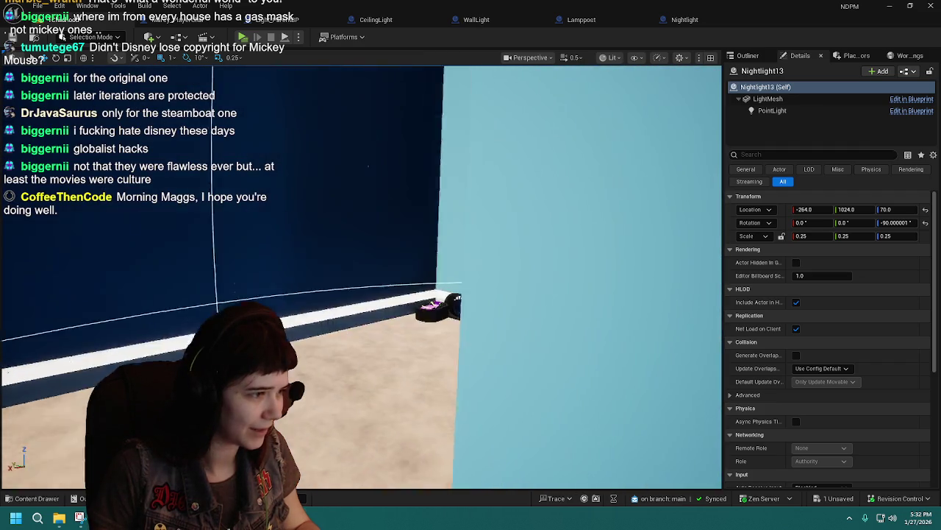
{"action": "key", "text": "f"}
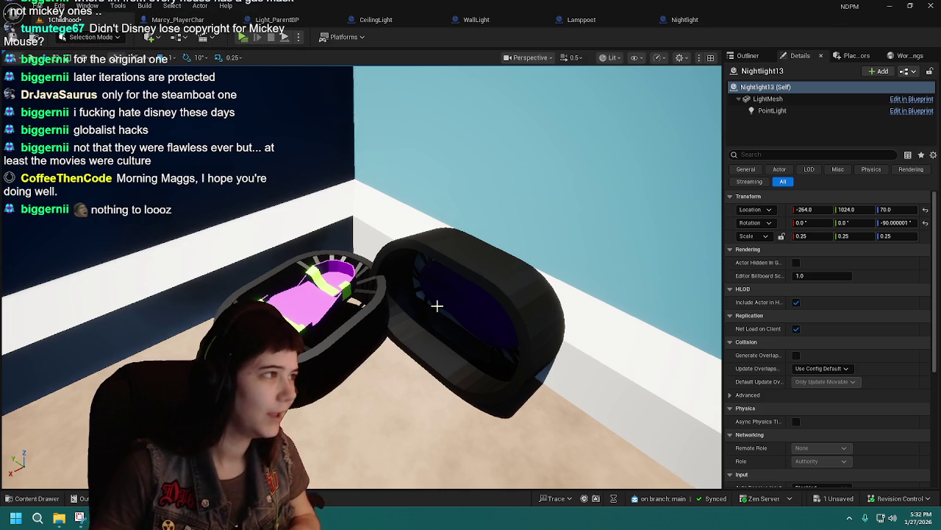
{"action": "scroll", "coordinate": [360, 276], "scroll_direction": "up", "scroll_amount": 10}
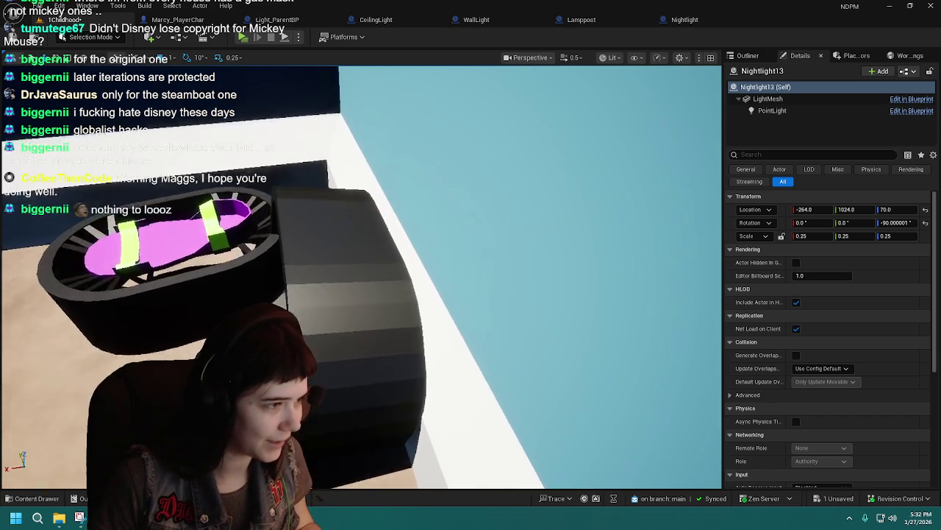
- Save the level with Ctrl+S, then fly the view back to the bear nightlight
{"action": "key", "text": "f"}
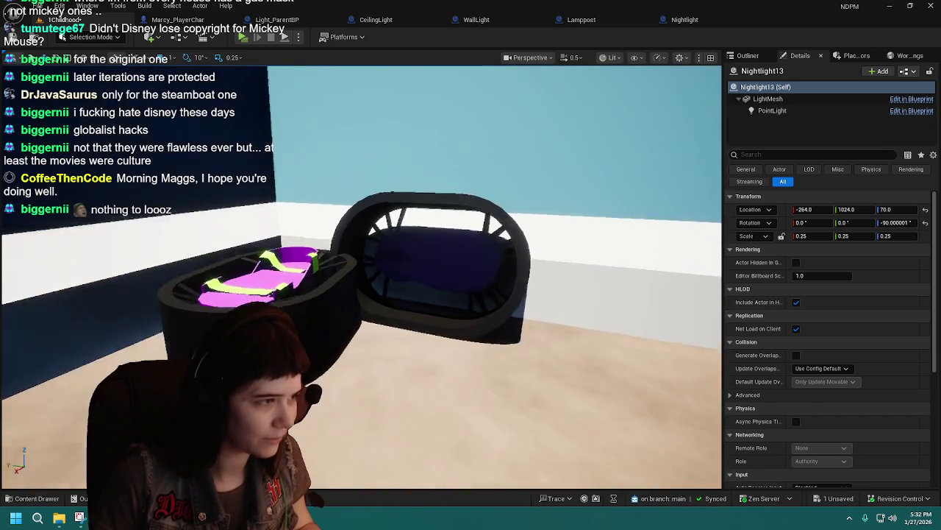
{"action": "scroll", "coordinate": [460, 294], "scroll_direction": "up", "scroll_amount": 5}
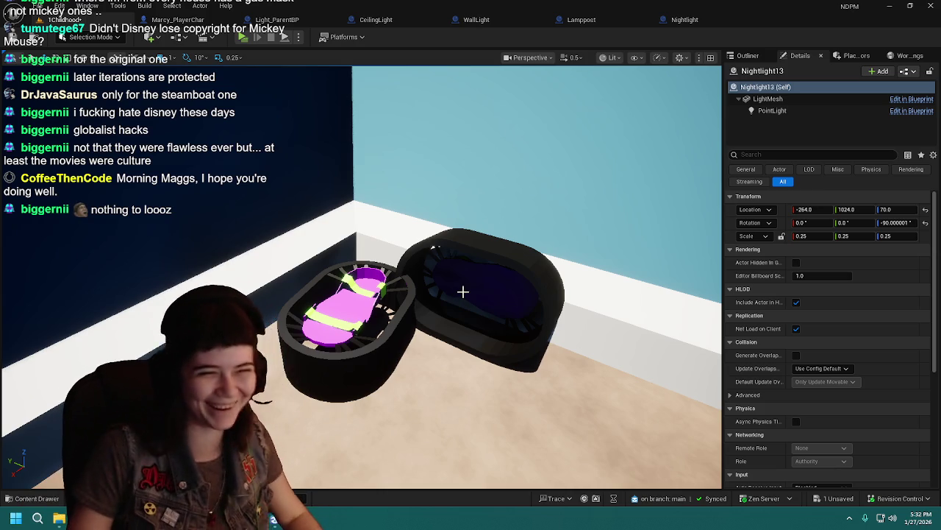
{"action": "left_click_drag", "start_coordinate": [463, 292], "coordinate": [481, 283]}
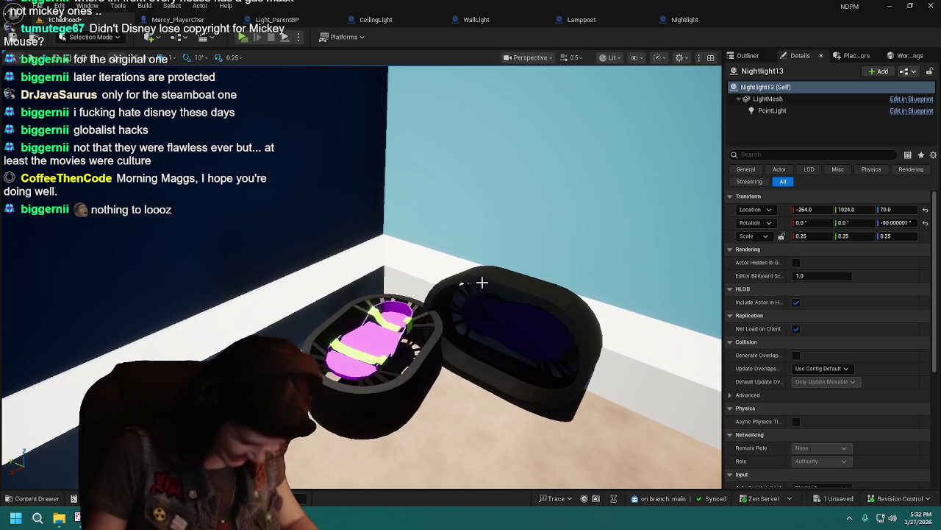
{"action": "key", "text": "ctrl+s"}
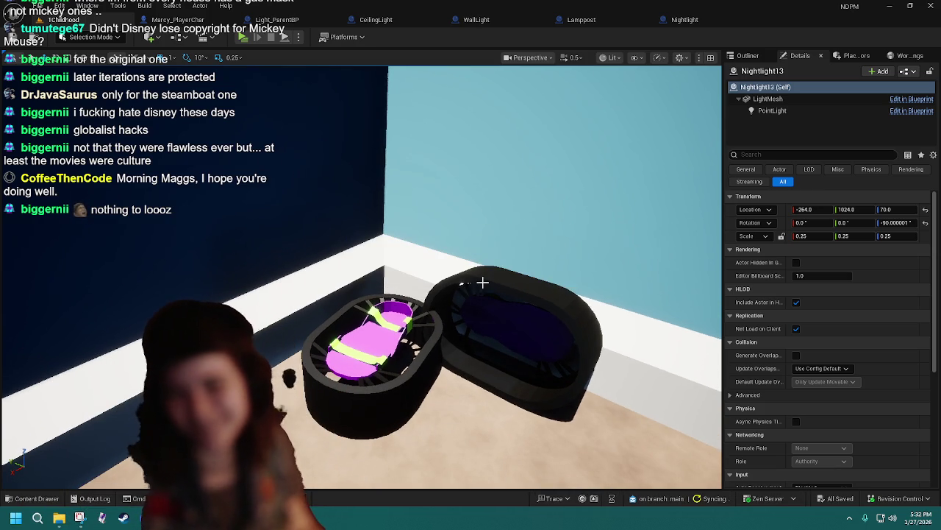
{"action": "mouse_move", "coordinate": [477, 282]}
{"action": "left_mouse_down"}
{"action": "mouse_move", "coordinate": [447, 287]}
{"action": "mouse_move", "coordinate": [497, 268]}
{"action": "left_mouse_up"}
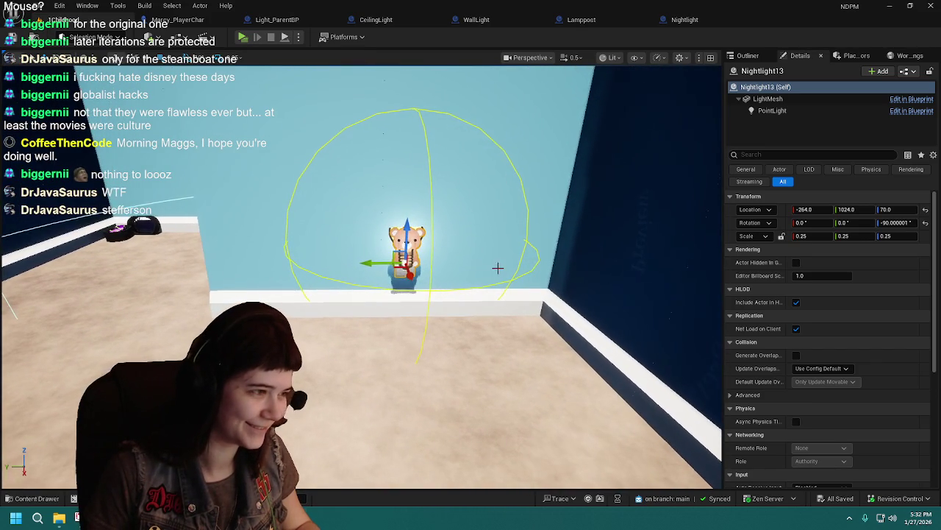
- Nudge Nightlight13 slightly along its wall
{"action": "left_click_drag", "start_coordinate": [369, 261], "coordinate": [346, 265]}
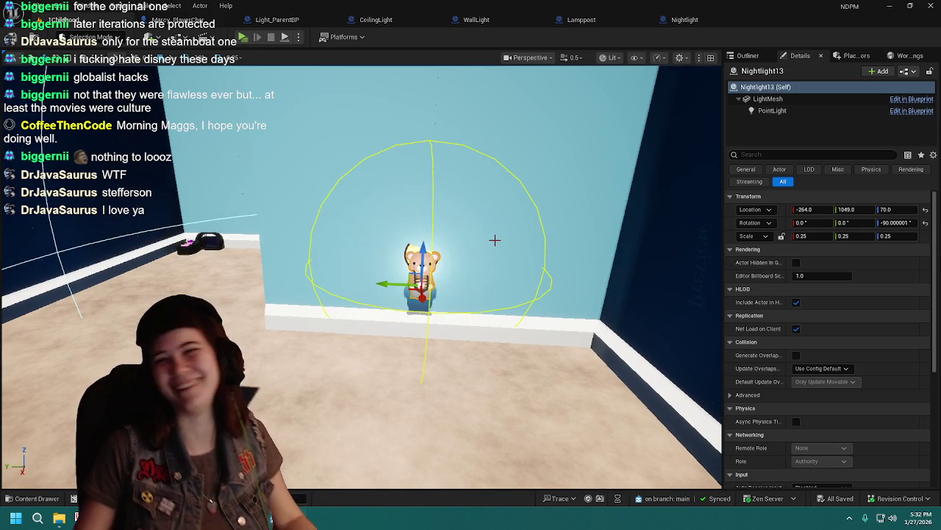
{"action": "left_click_drag", "start_coordinate": [495, 240], "coordinate": [493, 240]}
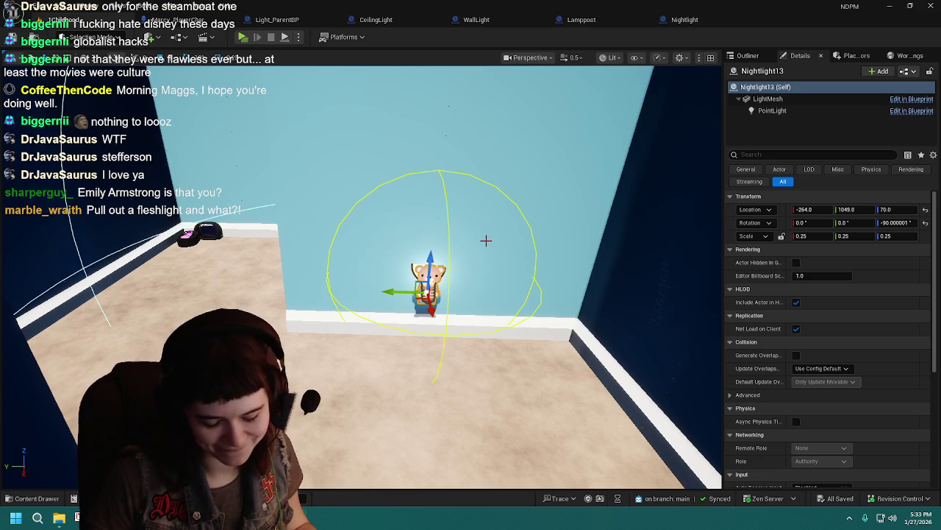
{"action": "left_click_drag", "start_coordinate": [480, 233], "coordinate": [481, 231]}
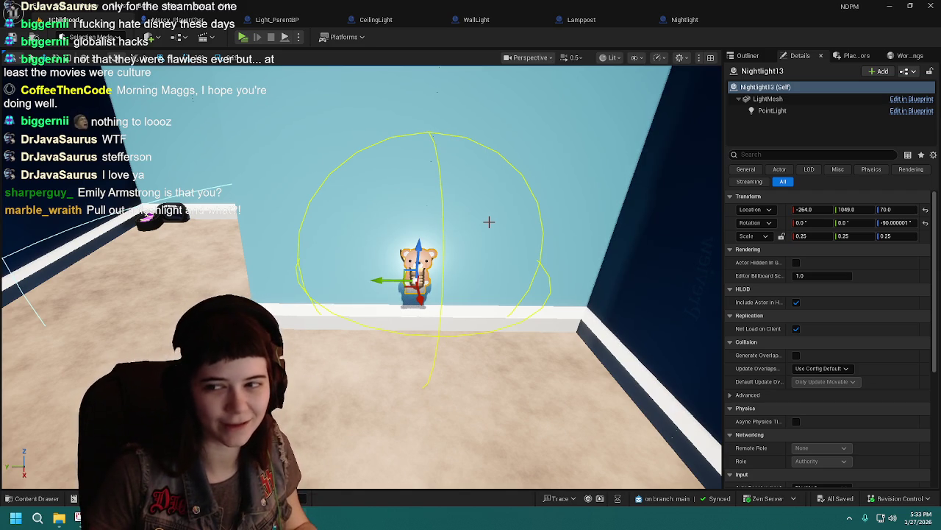
{"action": "mouse_move", "coordinate": [489, 222]}
{"action": "left_mouse_down"}
{"action": "mouse_move", "coordinate": [482, 242]}
{"action": "mouse_move", "coordinate": [500, 225]}
{"action": "mouse_move", "coordinate": [510, 232]}
{"action": "left_mouse_up"}
- Duplicate it as Nightlight14 and place it at -566, 1345, 70 beside the black lamp
{"action": "key", "text": "ctrl+d"}
{"action": "mouse_move", "coordinate": [483, 302]}
{"action": "left_mouse_down"}
{"action": "mouse_move", "coordinate": [308, 250]}
{"action": "mouse_move", "coordinate": [346, 279]}
{"action": "left_mouse_up"}
{"action": "mouse_move", "coordinate": [314, 216]}
{"action": "left_mouse_down"}
{"action": "mouse_move", "coordinate": [313, 235]}
{"action": "mouse_move", "coordinate": [295, 242]}
{"action": "mouse_move", "coordinate": [142, 279]}
{"action": "left_mouse_up"}
{"action": "mouse_move", "coordinate": [147, 323]}
{"action": "left_mouse_down"}
{"action": "mouse_move", "coordinate": [436, 329]}
{"action": "mouse_move", "coordinate": [563, 319]}
{"action": "mouse_move", "coordinate": [500, 328]}
{"action": "left_mouse_up"}
{"action": "left_click_drag", "start_coordinate": [316, 363], "coordinate": [379, 356]}
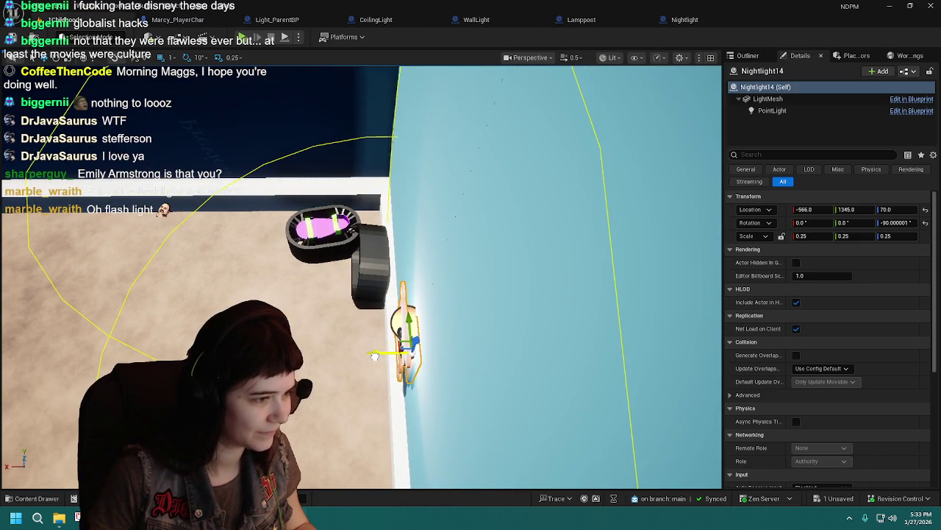
- Duplicate as Nightlight15 and place it at 170, 1463, 70, rotated 180°, on the far wall
{"action": "mouse_move", "coordinate": [370, 355]}
{"action": "left_mouse_down"}
{"action": "mouse_move", "coordinate": [294, 323]}
{"action": "mouse_move", "coordinate": [279, 294]}
{"action": "mouse_move", "coordinate": [287, 287]}
{"action": "left_mouse_up"}
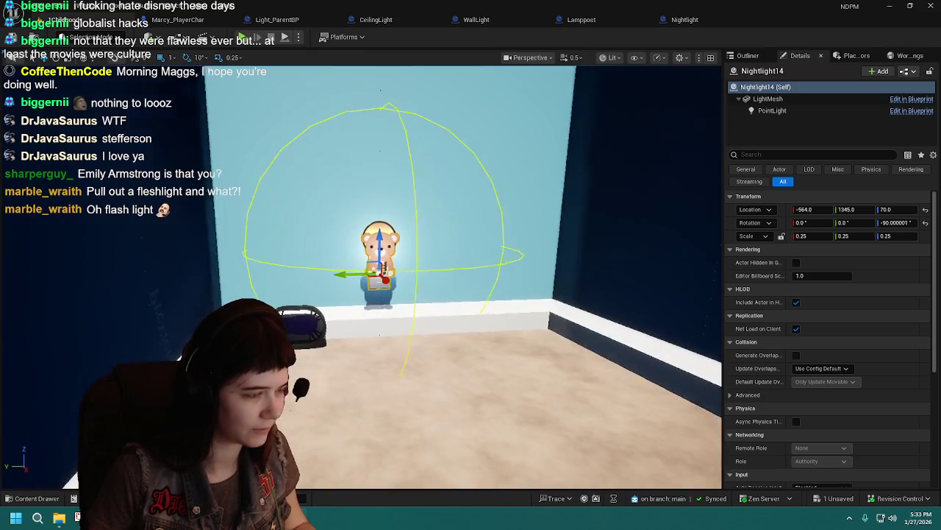
{"action": "scroll", "coordinate": [384, 307], "scroll_direction": "up", "scroll_amount": 5}
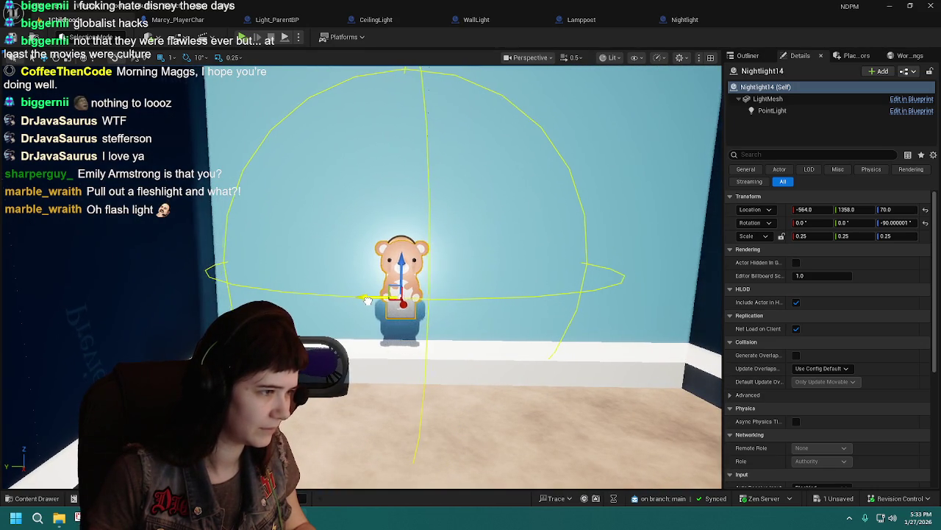
{"action": "mouse_move", "coordinate": [380, 300]}
{"action": "left_mouse_down"}
{"action": "mouse_move", "coordinate": [309, 293]}
{"action": "mouse_move", "coordinate": [360, 302]}
{"action": "left_mouse_up"}
{"action": "key", "text": "ctrl+d"}
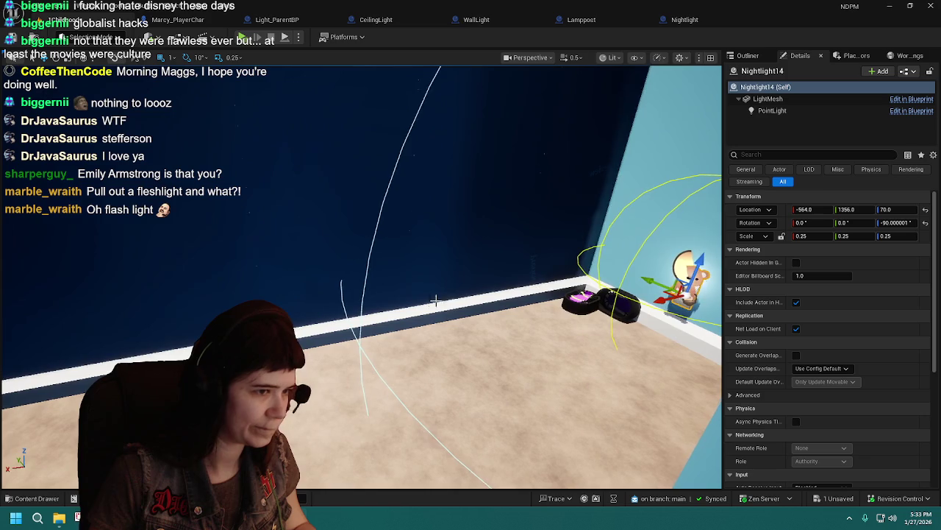
{"action": "mouse_move", "coordinate": [659, 298]}
{"action": "left_mouse_down"}
{"action": "mouse_move", "coordinate": [384, 341]}
{"action": "mouse_move", "coordinate": [45, 345]}
{"action": "mouse_move", "coordinate": [448, 375]}
{"action": "mouse_move", "coordinate": [344, 367]}
{"action": "mouse_move", "coordinate": [346, 345]}
{"action": "mouse_move", "coordinate": [425, 385]}
{"action": "left_mouse_up"}
{"action": "key", "text": "e"}
{"action": "left_click_drag", "start_coordinate": [413, 325], "coordinate": [361, 333]}
{"action": "mouse_move", "coordinate": [550, 328]}
{"action": "left_mouse_down"}
{"action": "mouse_move", "coordinate": [530, 329]}
{"action": "mouse_move", "coordinate": [550, 329]}
{"action": "left_mouse_up"}
{"action": "left_click_drag", "start_coordinate": [631, 328], "coordinate": [308, 242]}
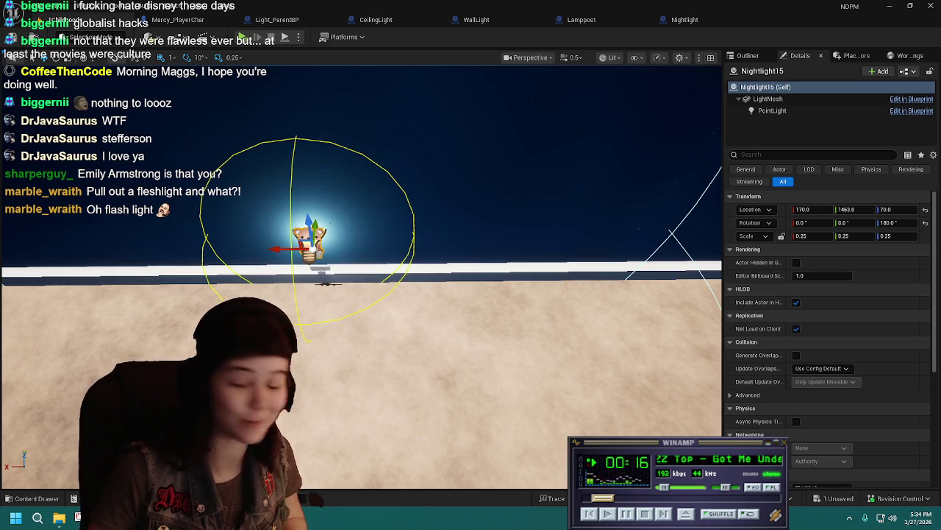
- Tuck Nightlight15 against the wall and slide it along the baseboard from X 170 to 83
{"action": "mouse_move", "coordinate": [442, 331]}
{"action": "left_mouse_down"}
{"action": "mouse_move", "coordinate": [603, 220]}
{"action": "mouse_move", "coordinate": [626, 221]}
{"action": "mouse_move", "coordinate": [603, 236]}
{"action": "left_mouse_up"}
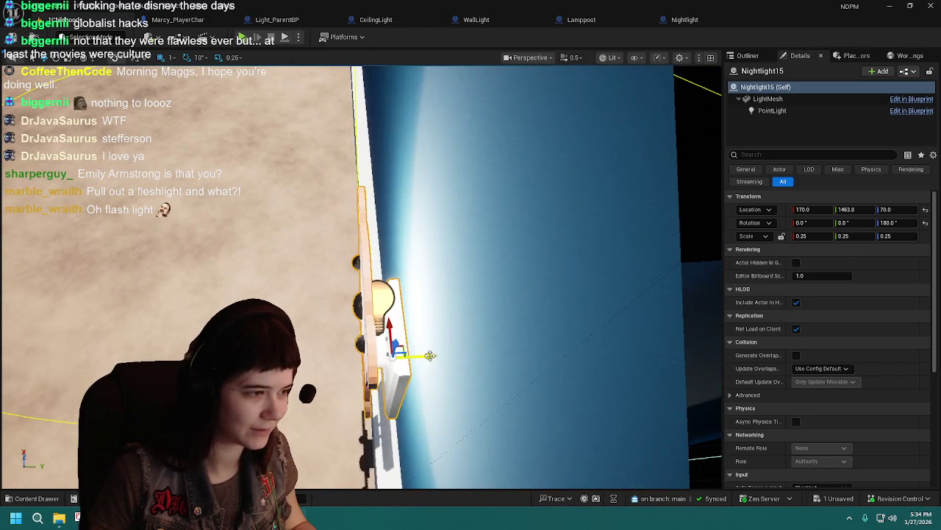
{"action": "left_click_drag", "start_coordinate": [439, 359], "coordinate": [435, 360]}
{"action": "left_click_drag", "start_coordinate": [603, 235], "coordinate": [559, 235]}
{"action": "left_click_drag", "start_coordinate": [470, 320], "coordinate": [470, 321]}
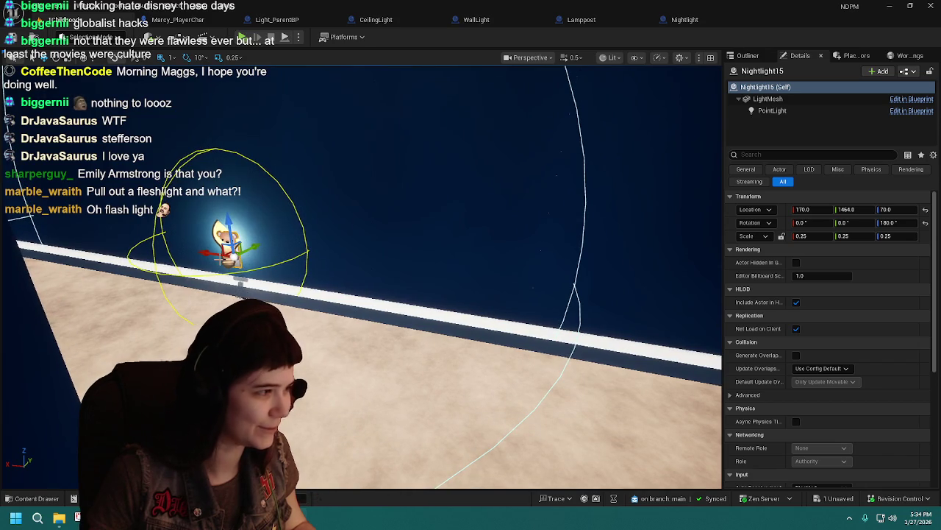
{"action": "left_click_drag", "start_coordinate": [203, 251], "coordinate": [274, 277]}
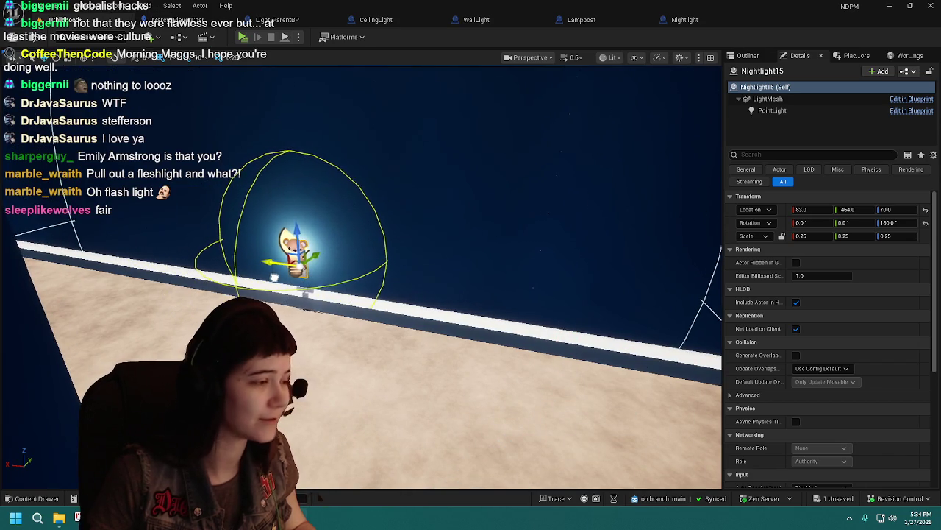
{"action": "left_click_drag", "start_coordinate": [452, 282], "coordinate": [452, 282]}
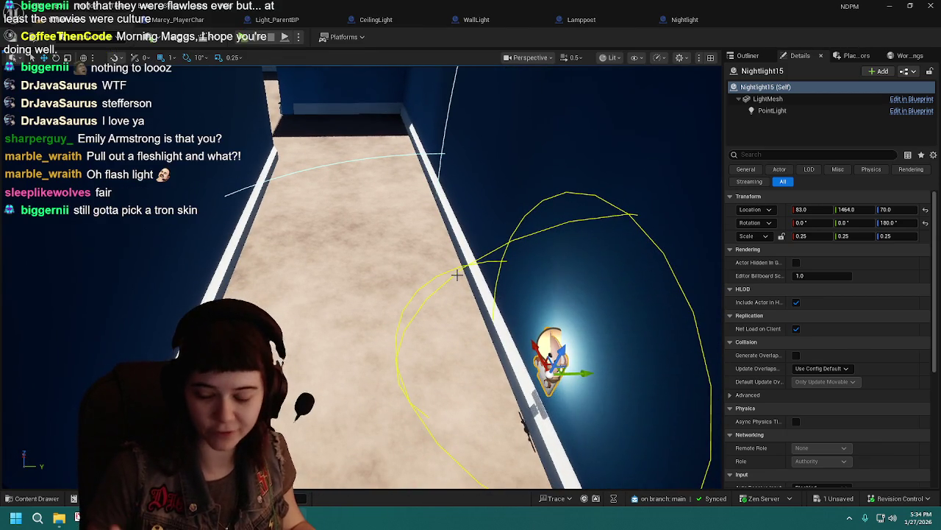
{"action": "left_click_drag", "start_coordinate": [479, 263], "coordinate": [480, 263]}
- Duplicate as Nightlight16, rotate it to 0°, and set it at 444, 1196, 70 against the corridor wall
{"action": "key", "text": "ctrl+d"}
{"action": "left_click_drag", "start_coordinate": [541, 313], "coordinate": [541, 313]}
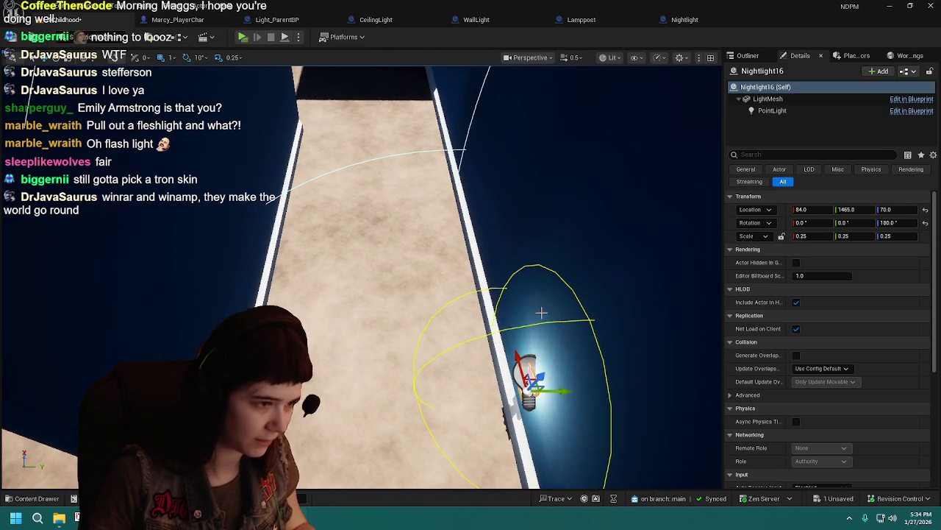
{"action": "mouse_move", "coordinate": [531, 380]}
{"action": "left_mouse_down"}
{"action": "mouse_move", "coordinate": [394, 234]}
{"action": "mouse_move", "coordinate": [341, 160]}
{"action": "mouse_move", "coordinate": [359, 163]}
{"action": "left_mouse_up"}
{"action": "key", "text": "e"}
{"action": "mouse_move", "coordinate": [386, 346]}
{"action": "left_mouse_down"}
{"action": "mouse_move", "coordinate": [345, 368]}
{"action": "mouse_move", "coordinate": [287, 294]}
{"action": "left_mouse_up"}
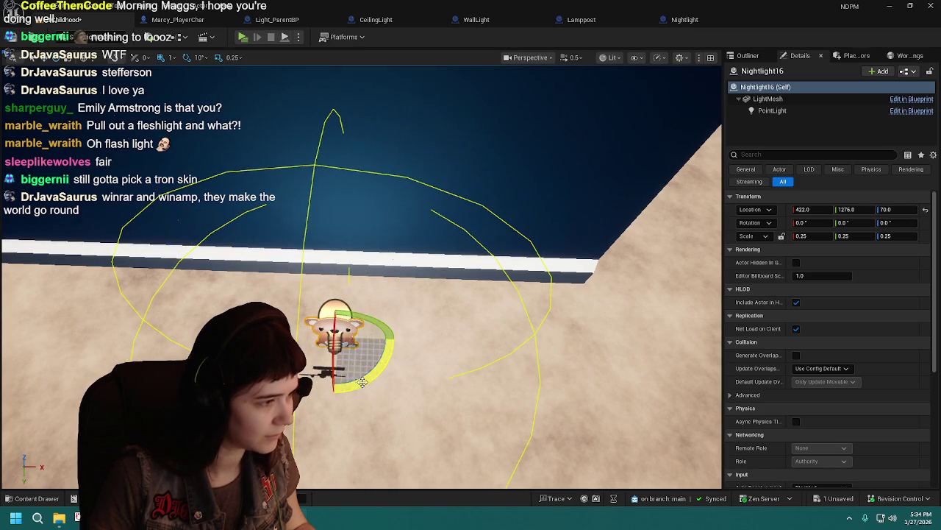
{"action": "mouse_move", "coordinate": [356, 333]}
{"action": "left_mouse_down"}
{"action": "mouse_move", "coordinate": [454, 237]}
{"action": "mouse_move", "coordinate": [394, 239]}
{"action": "mouse_move", "coordinate": [411, 247]}
{"action": "mouse_move", "coordinate": [379, 276]}
{"action": "mouse_move", "coordinate": [382, 309]}
{"action": "mouse_move", "coordinate": [345, 294]}
{"action": "mouse_move", "coordinate": [349, 279]}
{"action": "mouse_move", "coordinate": [361, 326]}
{"action": "mouse_move", "coordinate": [366, 312]}
{"action": "left_mouse_up"}
- Save the level, then undo a stray move across the corridor floor
{"action": "key", "text": "ctrl+s"}
{"action": "left_click_drag", "start_coordinate": [308, 360], "coordinate": [483, 245]}
{"action": "key", "text": "ctrl+z"}
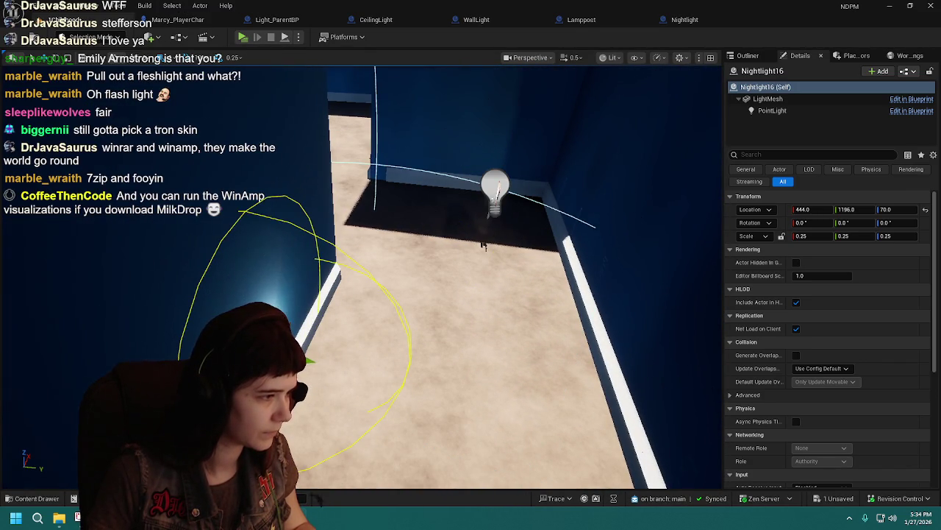
{"action": "key", "text": "ctrl+z"}
- Undo the extra copy's misplaced moves and clear the selection
{"action": "key", "text": "f"}
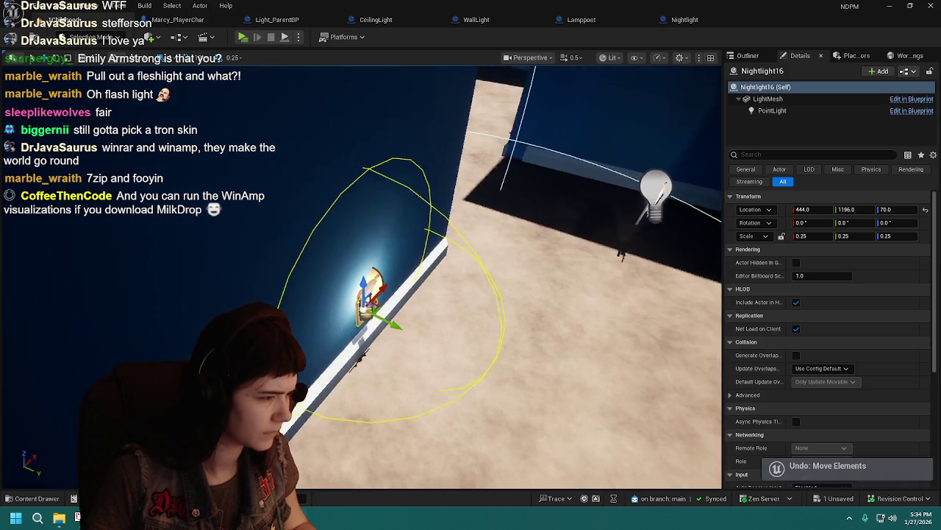
{"action": "key", "text": "ctrl+z"}
{"action": "key", "text": "f"}
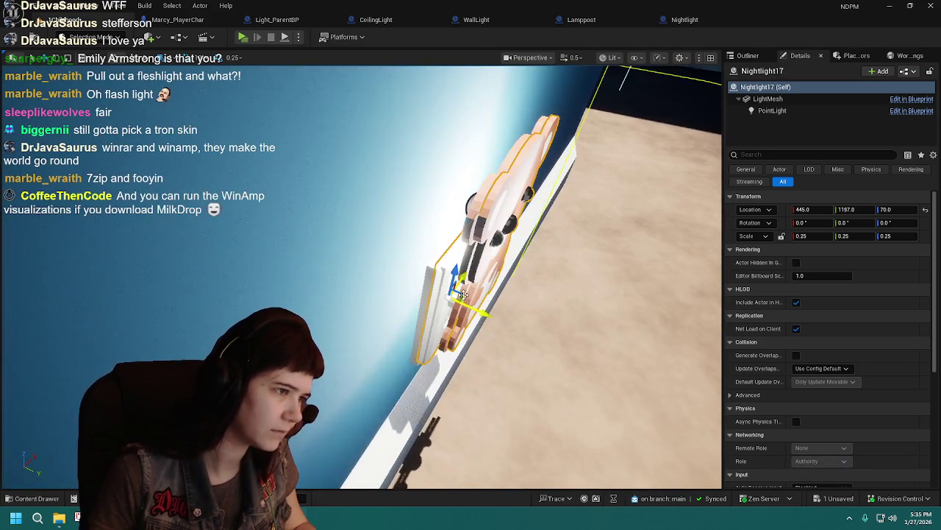
{"action": "left_click_drag", "start_coordinate": [463, 294], "coordinate": [661, 216]}
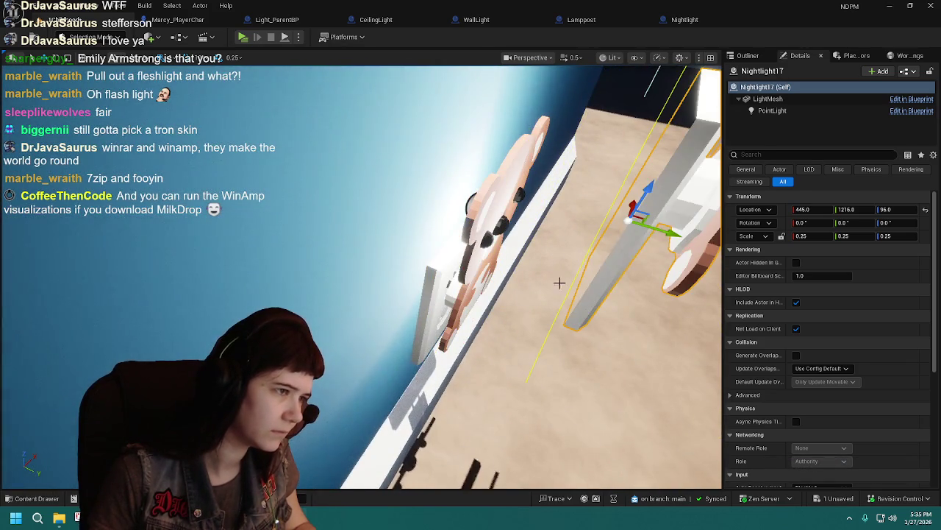
{"action": "key", "text": "ctrl+z"}
{"action": "key", "text": "f"}
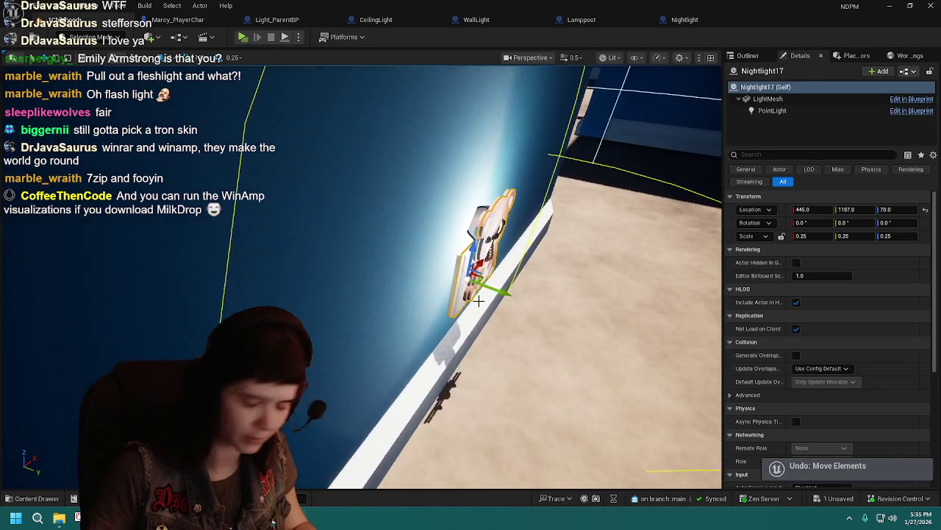
{"action": "key", "text": "Escape"}
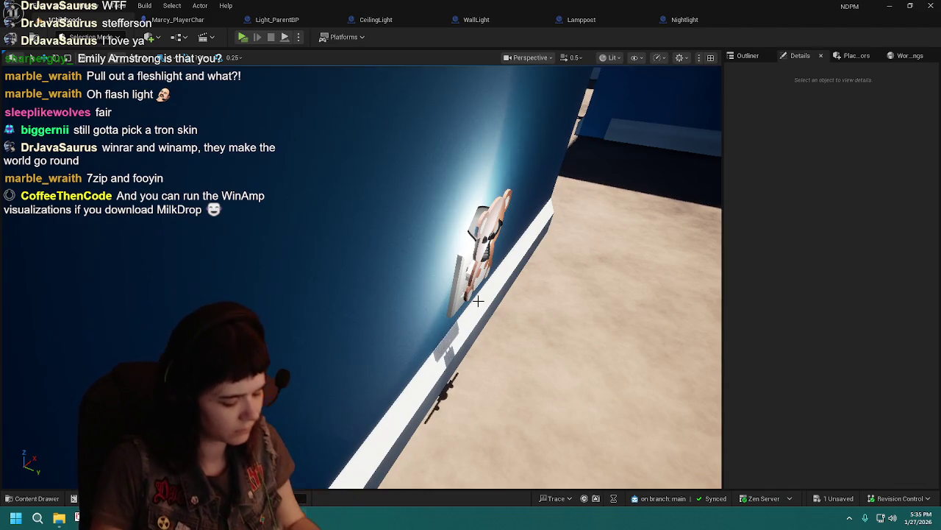
- Reselect Nightlight16 and place copy Nightlight17 at 826, 1352, 70 on the far back wall
{"action": "left_click", "coordinate": [478, 300]}
{"action": "key", "text": "f"}
{"action": "key", "text": "ctrl+z"}
{"action": "key", "text": "ctrl+z"}
{"action": "key", "text": "ctrl+y"}
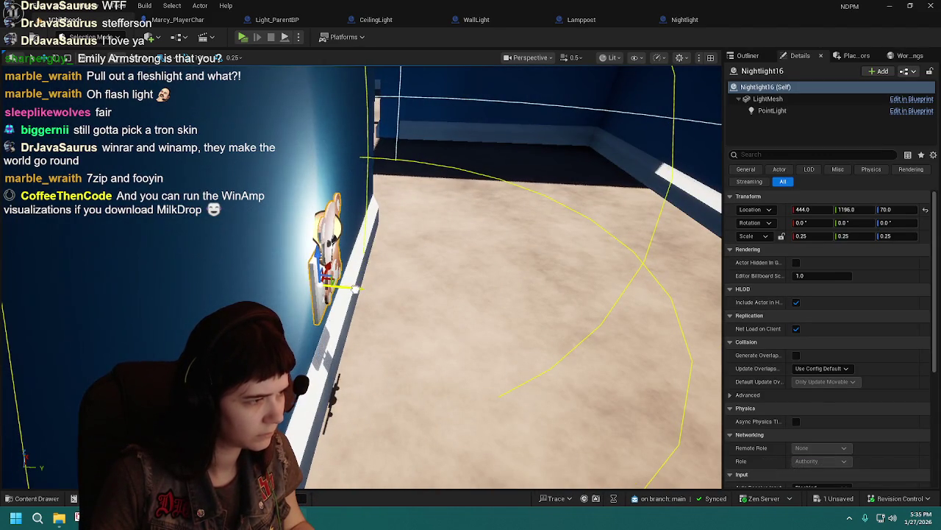
{"action": "key", "text": "ctrl+d"}
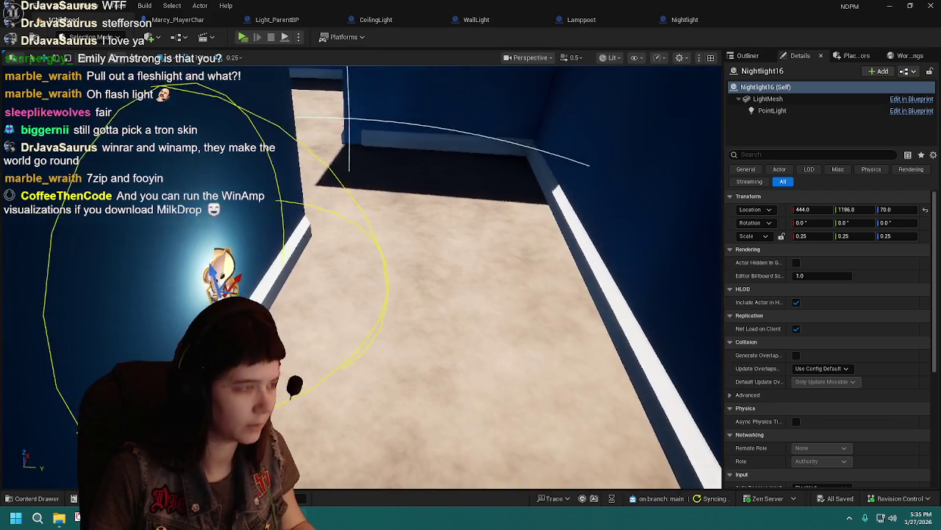
{"action": "mouse_move", "coordinate": [226, 290]}
{"action": "left_mouse_down"}
{"action": "mouse_move", "coordinate": [353, 335]}
{"action": "mouse_move", "coordinate": [520, 138]}
{"action": "left_mouse_up"}
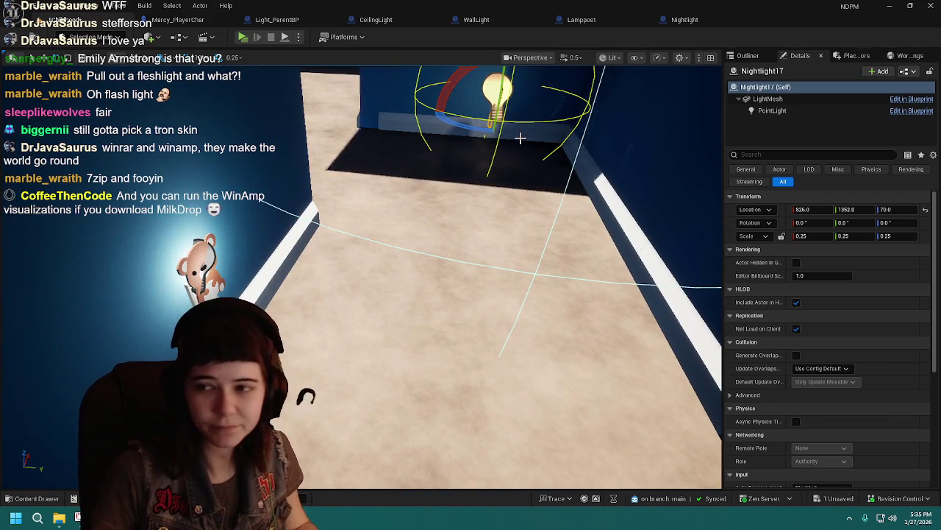
- Rotate Nightlight17 about 80° and push it back against the baseboard
{"action": "key", "text": "f"}
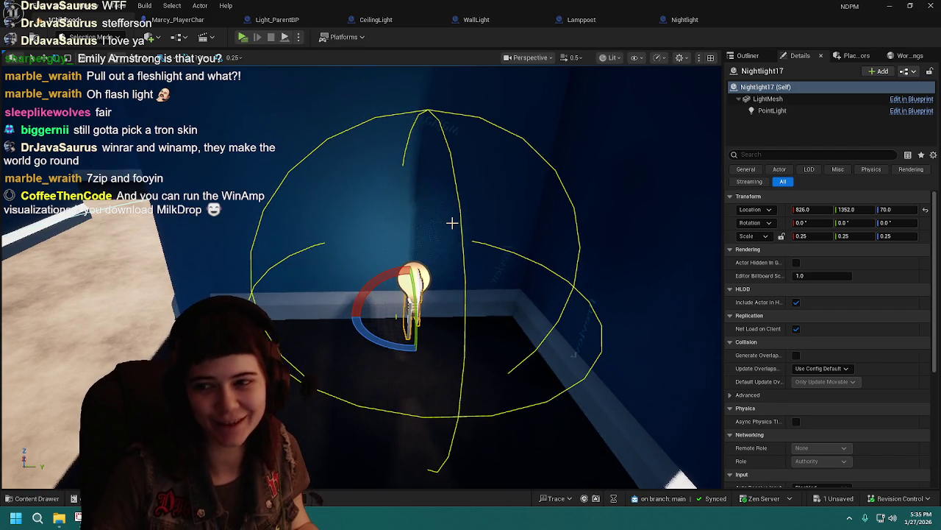
{"action": "left_click_drag", "start_coordinate": [403, 351], "coordinate": [482, 351]}
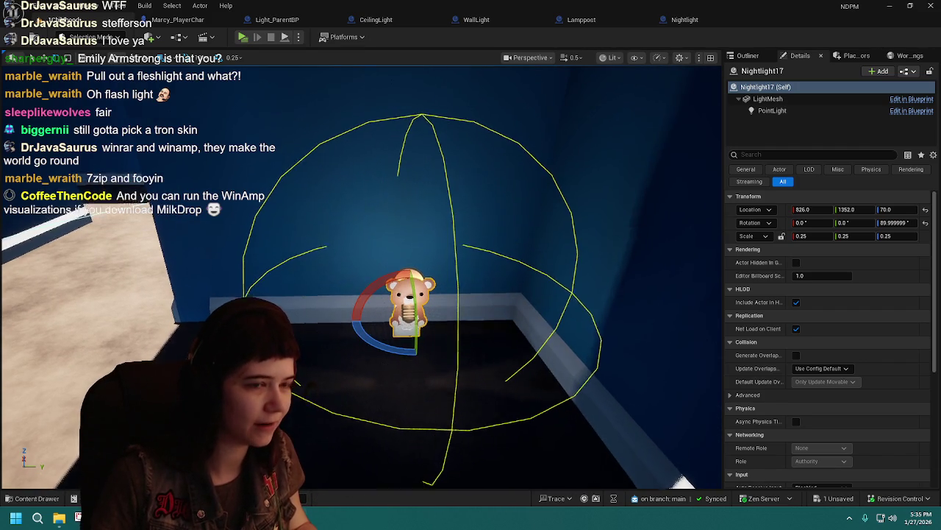
{"action": "key", "text": "w"}
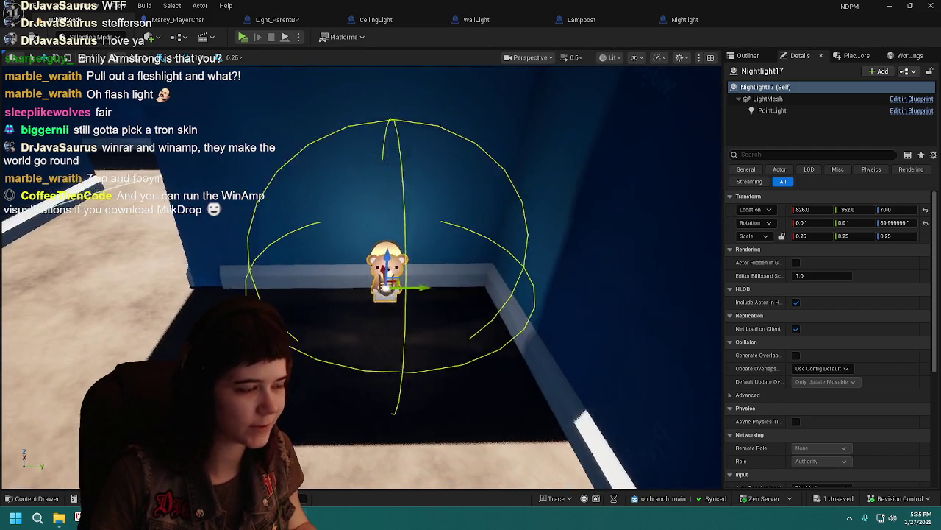
{"action": "left_click_drag", "start_coordinate": [456, 251], "coordinate": [489, 251]}
{"action": "left_click_drag", "start_coordinate": [416, 267], "coordinate": [287, 249]}
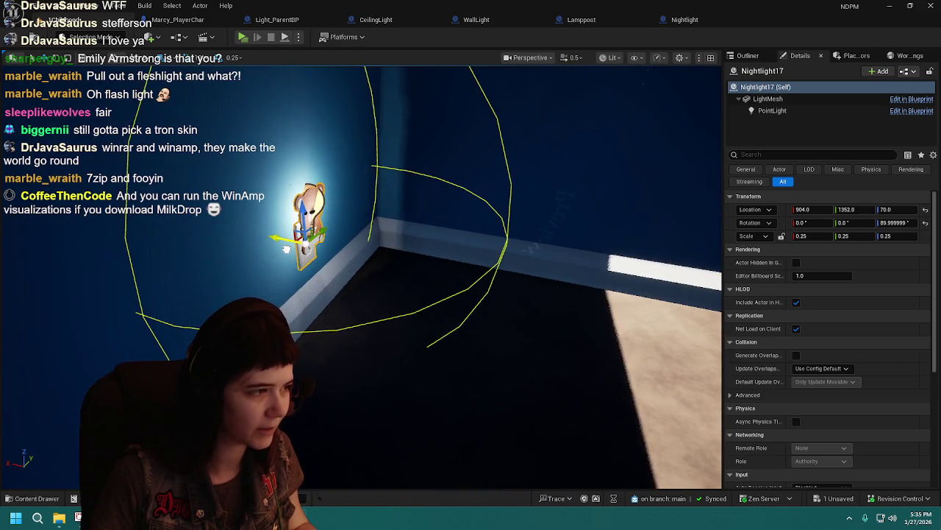
{"action": "key", "text": "f"}
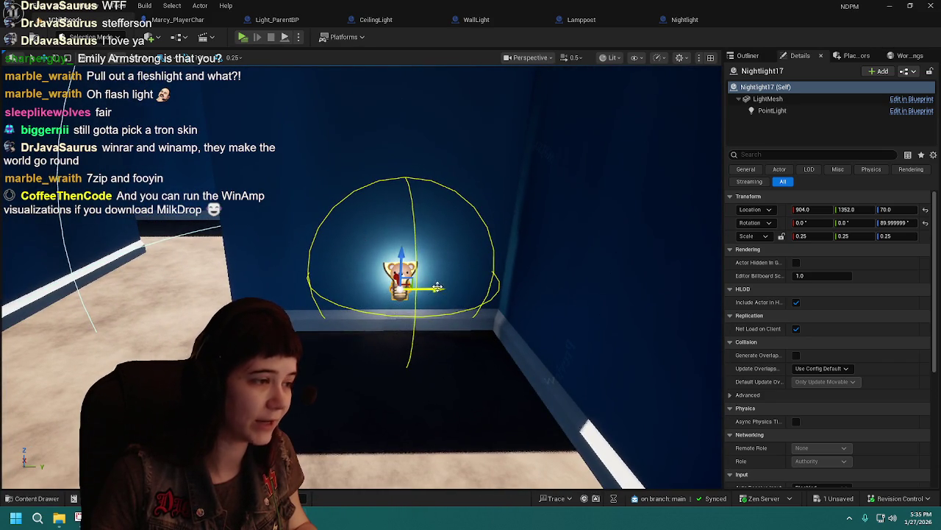
{"action": "left_click_drag", "start_coordinate": [438, 286], "coordinate": [408, 288]}
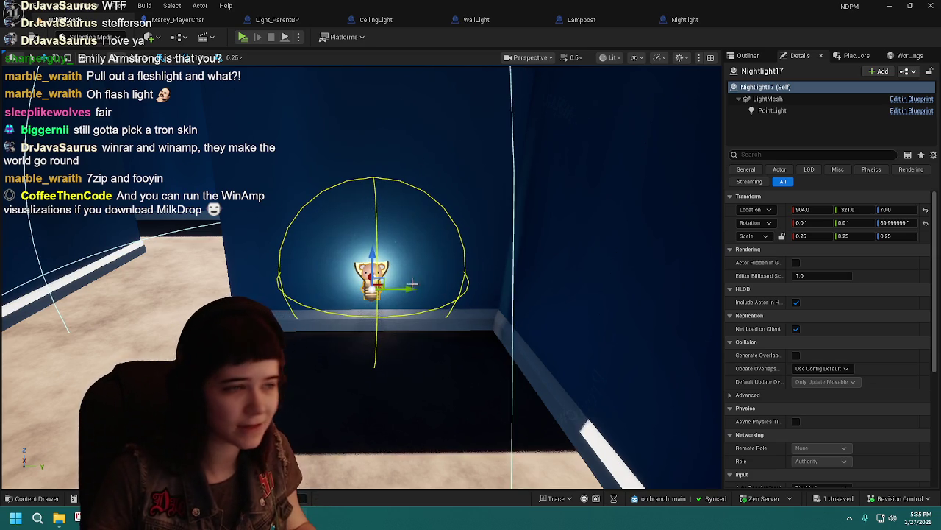
{"action": "left_click_drag", "start_coordinate": [407, 288], "coordinate": [412, 288]}
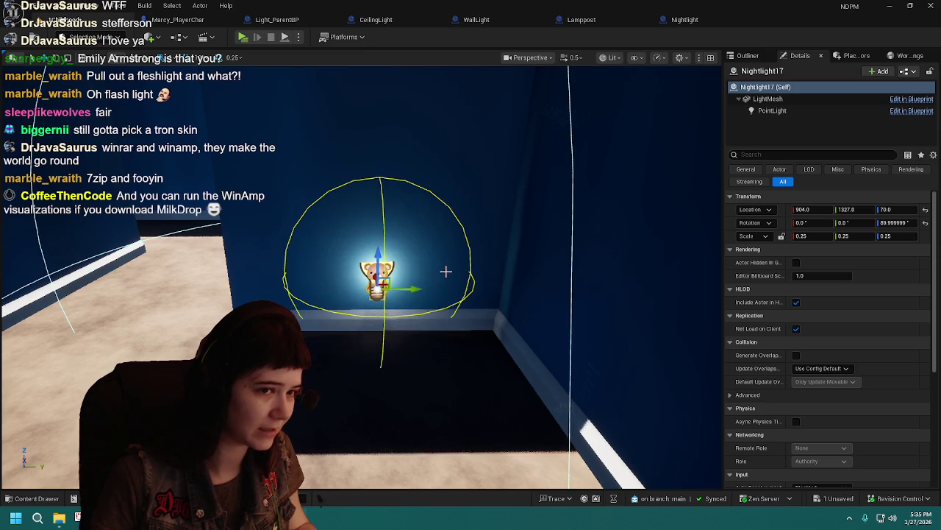
- Set Nightlight17's yaw to exactly 90, save the level, and duplicate it as Nightlight18
{"action": "left_click", "coordinate": [892, 224]}
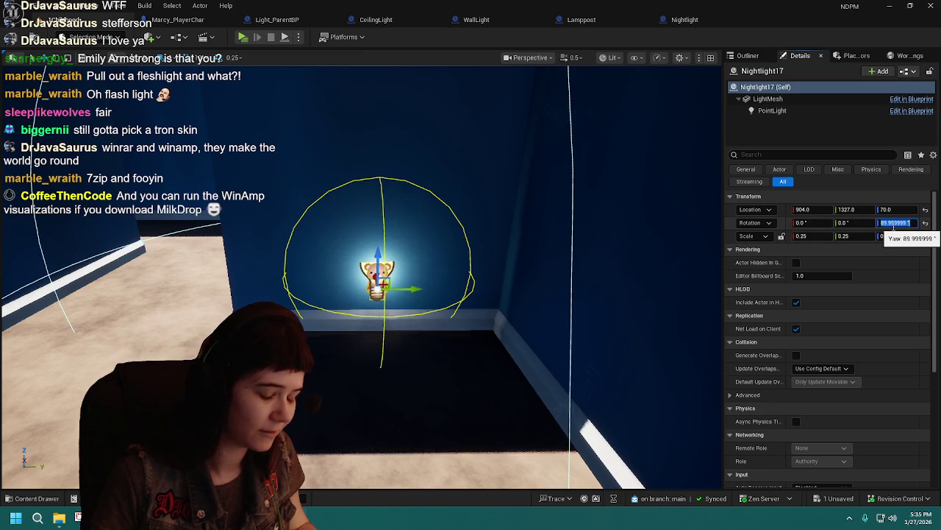
{"action": "type", "text": "90"}
{"action": "key", "text": "Return"}
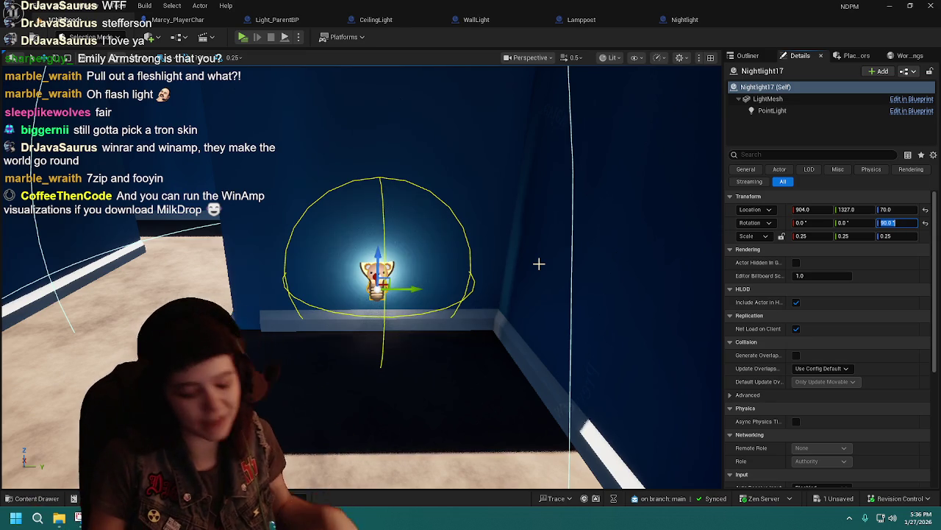
{"action": "left_click_drag", "start_coordinate": [540, 263], "coordinate": [539, 217]}
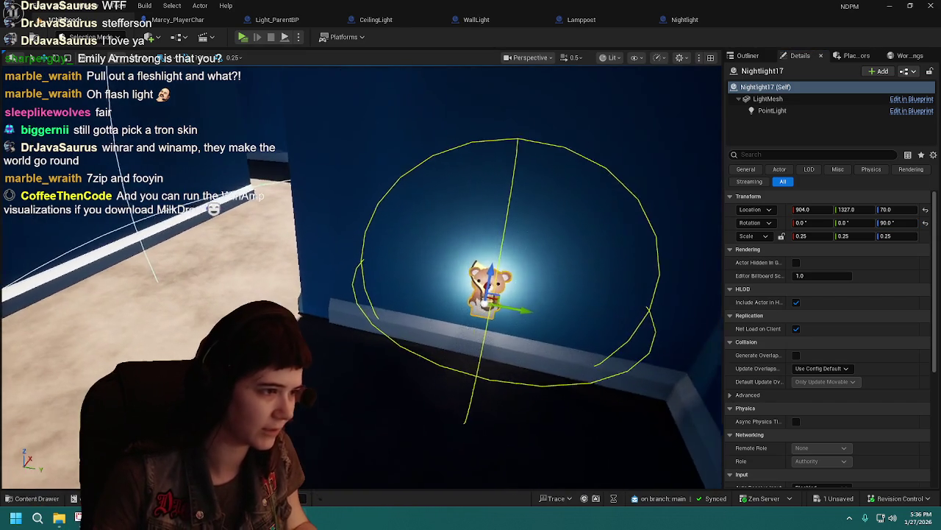
{"action": "key", "text": "ctrl+s"}
{"action": "left_click_drag", "start_coordinate": [589, 294], "coordinate": [199, 250]}
{"action": "key", "text": "ctrl+d"}
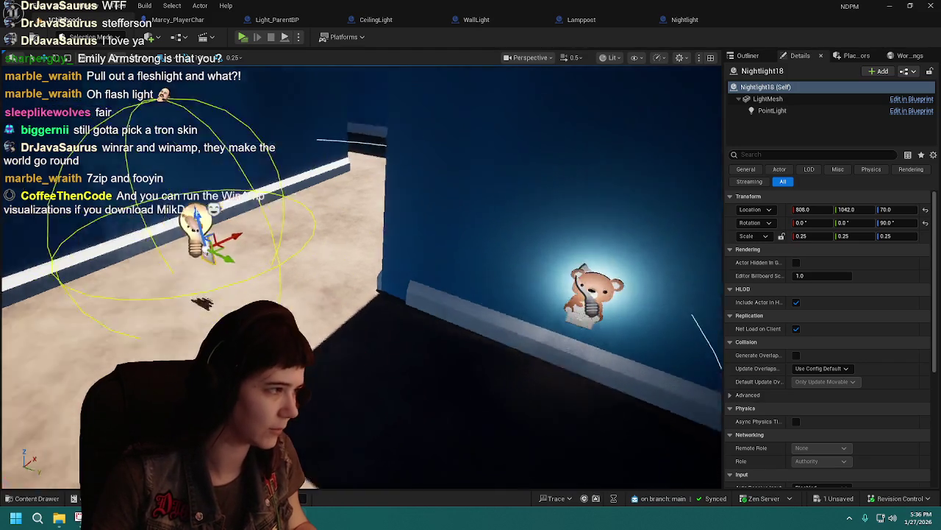
- Turn the copied nightlight around about 180° to face the room
{"action": "key", "text": "f"}
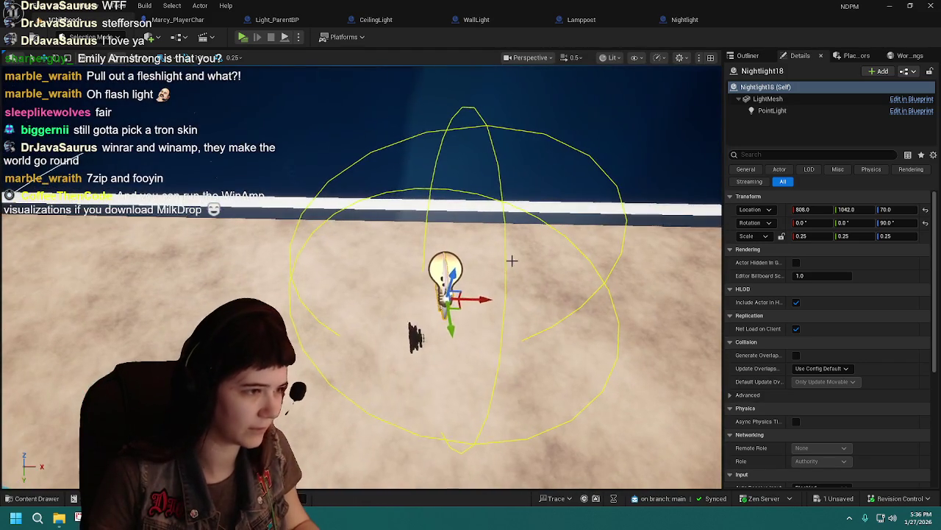
{"action": "key", "text": "e"}
{"action": "mouse_move", "coordinate": [410, 329]}
{"action": "left_mouse_down"}
{"action": "mouse_move", "coordinate": [471, 332]}
{"action": "mouse_move", "coordinate": [441, 331]}
{"action": "mouse_move", "coordinate": [397, 294]}
{"action": "mouse_move", "coordinate": [395, 303]}
{"action": "left_mouse_up"}
{"action": "mouse_move", "coordinate": [482, 272]}
{"action": "left_mouse_down"}
{"action": "mouse_move", "coordinate": [393, 379]}
{"action": "mouse_move", "coordinate": [361, 294]}
{"action": "mouse_move", "coordinate": [378, 84]}
{"action": "mouse_move", "coordinate": [399, 266]}
{"action": "left_mouse_up"}
- Move the copy across to the far light-blue wall's baseboard and save
{"action": "key", "text": "w"}
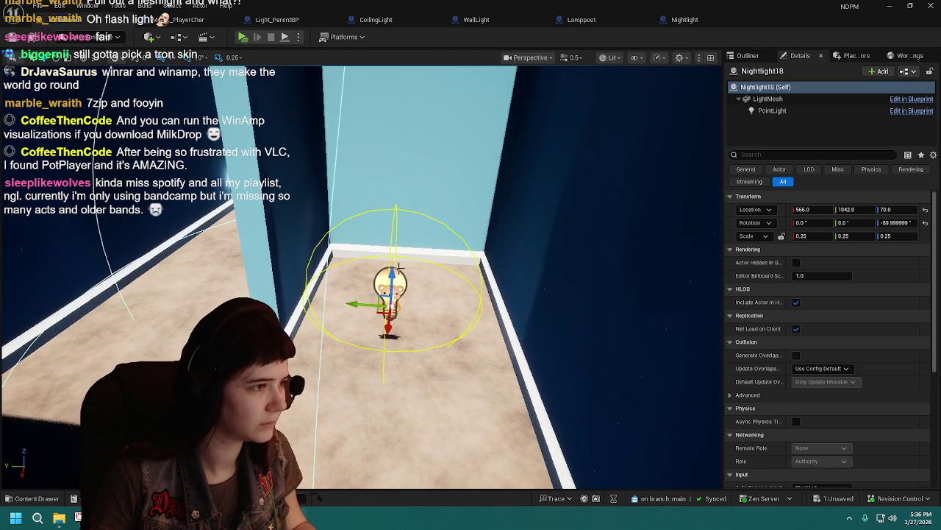
{"action": "mouse_move", "coordinate": [391, 322]}
{"action": "left_mouse_down"}
{"action": "mouse_move", "coordinate": [389, 279]}
{"action": "mouse_move", "coordinate": [447, 254]}
{"action": "mouse_move", "coordinate": [431, 221]}
{"action": "mouse_move", "coordinate": [331, 251]}
{"action": "mouse_move", "coordinate": [372, 209]}
{"action": "mouse_move", "coordinate": [380, 220]}
{"action": "left_mouse_up"}
{"action": "key", "text": "f"}
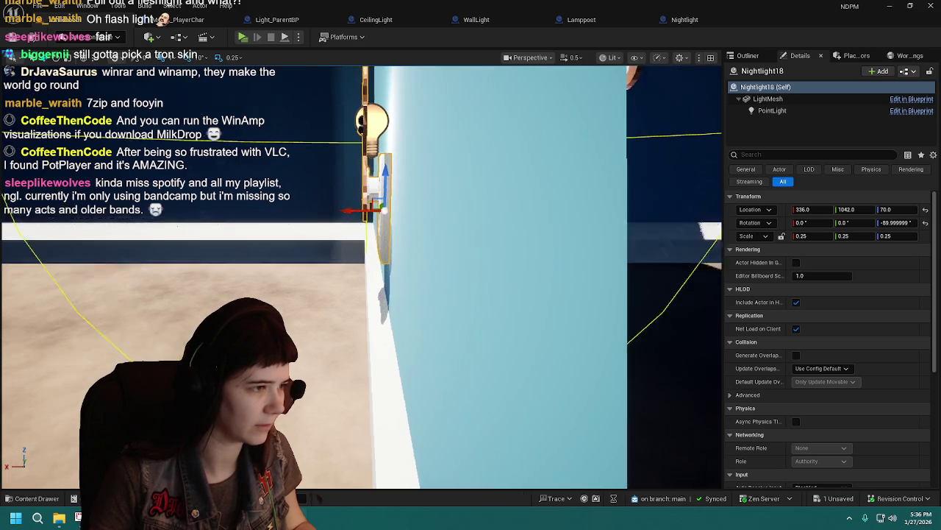
{"action": "mouse_move", "coordinate": [288, 286]}
{"action": "left_mouse_down"}
{"action": "mouse_move", "coordinate": [314, 285]}
{"action": "mouse_move", "coordinate": [291, 315]}
{"action": "mouse_move", "coordinate": [444, 272]}
{"action": "left_mouse_up"}
{"action": "key", "text": "ctrl+s"}
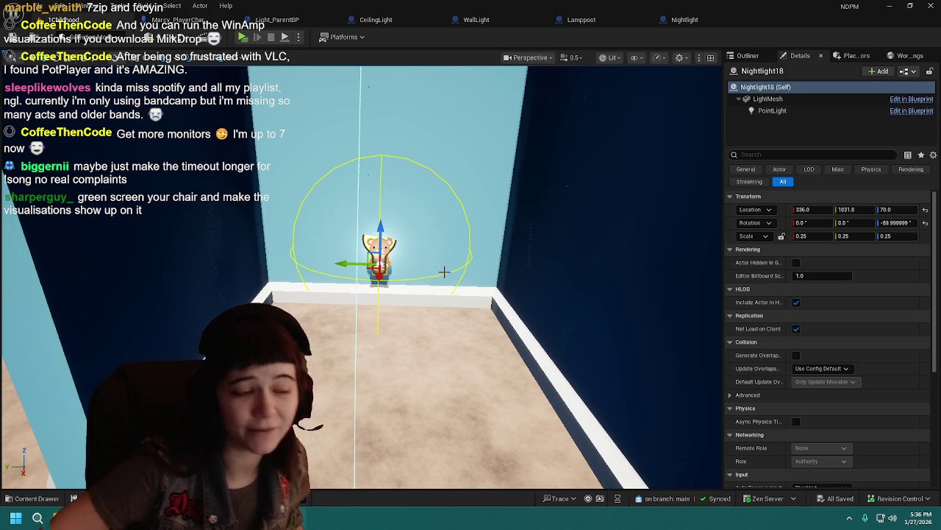
- Nudge Nightlight18 slightly along Y to 336, 1020, 70 and save again
{"action": "left_click_drag", "start_coordinate": [444, 272], "coordinate": [337, 272]}
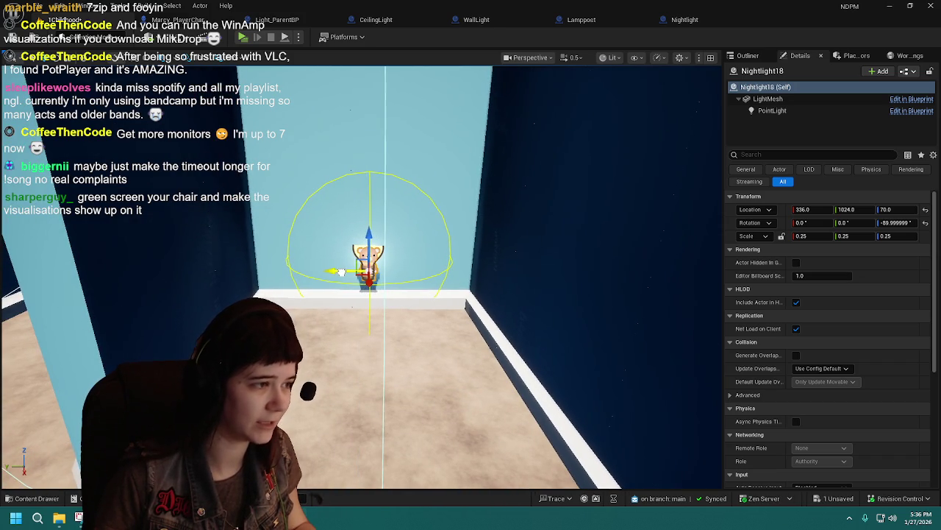
{"action": "left_click_drag", "start_coordinate": [441, 331], "coordinate": [426, 331]}
{"action": "mouse_move", "coordinate": [409, 263]}
{"action": "left_mouse_down"}
{"action": "mouse_move", "coordinate": [409, 250]}
{"action": "mouse_move", "coordinate": [409, 275]}
{"action": "mouse_move", "coordinate": [420, 235]}
{"action": "mouse_move", "coordinate": [434, 242]}
{"action": "left_mouse_up"}
{"action": "key", "text": "ctrl+s"}
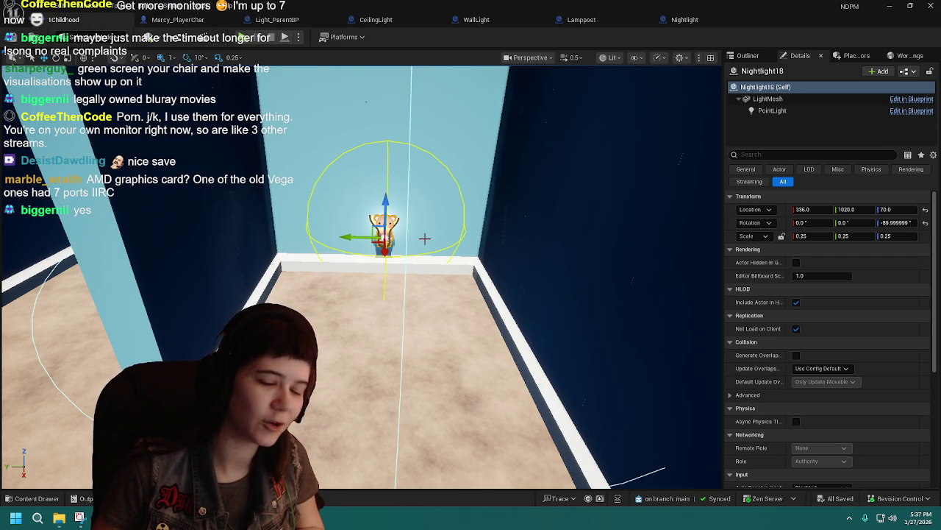
- Enter -90 as Nightlight18's Rotation Yaw and orbit around the room to check it
{"action": "left_click", "coordinate": [897, 223]}
{"action": "type", "text": "-90"}
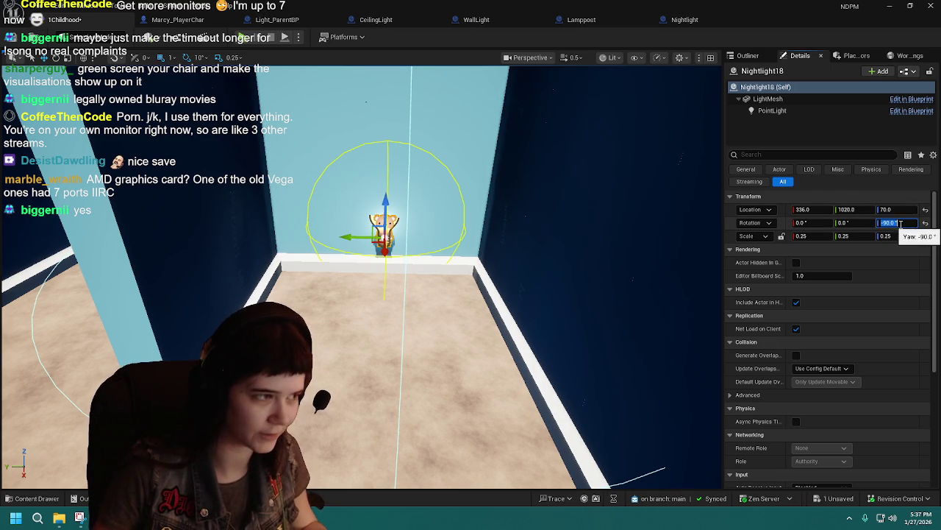
{"action": "key", "text": "Return"}
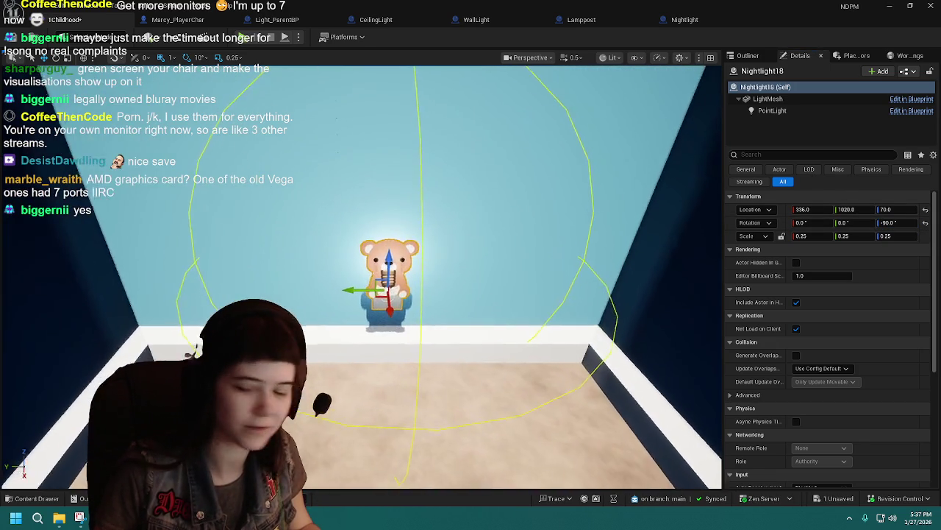
{"action": "scroll", "coordinate": [557, 296], "scroll_direction": "up", "scroll_amount": 3}
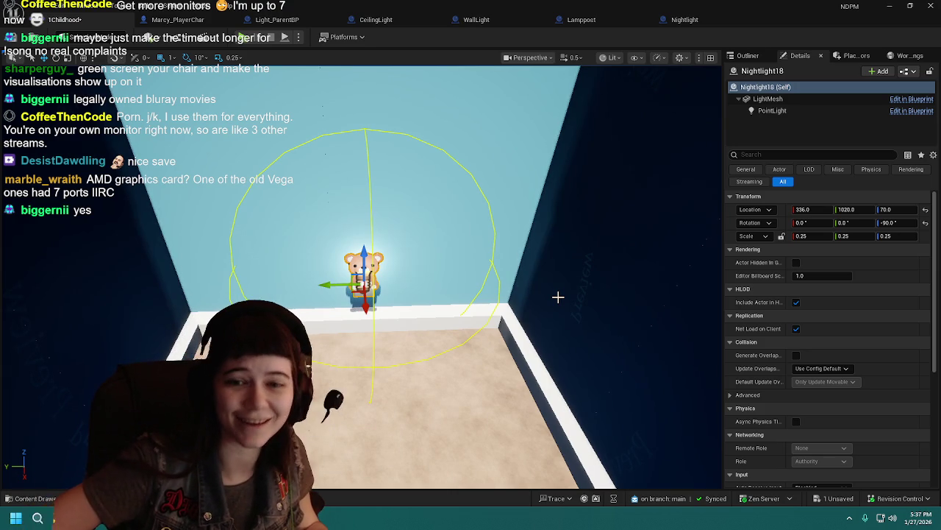
{"action": "left_click_drag", "start_coordinate": [538, 288], "coordinate": [501, 295]}
{"action": "mouse_move", "coordinate": [552, 264]}
{"action": "left_mouse_down"}
{"action": "mouse_move", "coordinate": [544, 266]}
{"action": "mouse_move", "coordinate": [614, 264]}
{"action": "mouse_move", "coordinate": [643, 294]}
{"action": "mouse_move", "coordinate": [539, 260]}
{"action": "left_mouse_up"}
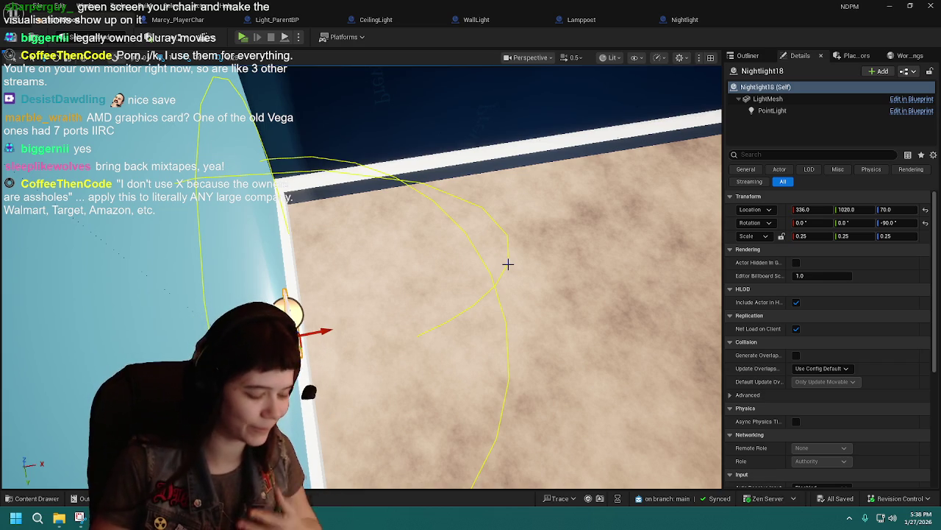
{"action": "mouse_move", "coordinate": [508, 264]}
{"action": "left_mouse_down"}
{"action": "mouse_move", "coordinate": [430, 279]}
{"action": "mouse_move", "coordinate": [420, 273]}
{"action": "mouse_move", "coordinate": [380, 293]}
{"action": "mouse_move", "coordinate": [630, 168]}
{"action": "mouse_move", "coordinate": [400, 210]}
{"action": "mouse_move", "coordinate": [358, 283]}
{"action": "mouse_move", "coordinate": [339, 390]}
{"action": "mouse_move", "coordinate": [319, 392]}
{"action": "mouse_move", "coordinate": [383, 125]}
{"action": "mouse_move", "coordinate": [370, 154]}
{"action": "mouse_move", "coordinate": [378, 178]}
{"action": "mouse_move", "coordinate": [361, 136]}
{"action": "mouse_move", "coordinate": [354, 316]}
{"action": "mouse_move", "coordinate": [431, 204]}
{"action": "mouse_move", "coordinate": [378, 210]}
{"action": "mouse_move", "coordinate": [279, 273]}
{"action": "mouse_move", "coordinate": [265, 262]}
{"action": "mouse_move", "coordinate": [355, 208]}
{"action": "left_mouse_up"}
- Duplicate the nightlight and slide the copy along X toward the corner
{"action": "key", "text": "ctrl+d"}
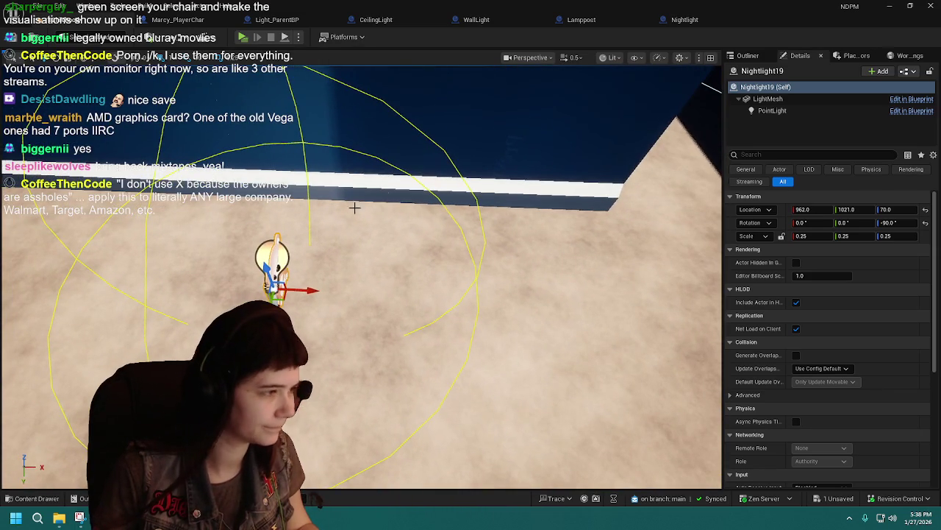
{"action": "left_click_drag", "start_coordinate": [306, 292], "coordinate": [464, 292]}
{"action": "left_click_drag", "start_coordinate": [529, 277], "coordinate": [558, 248]}
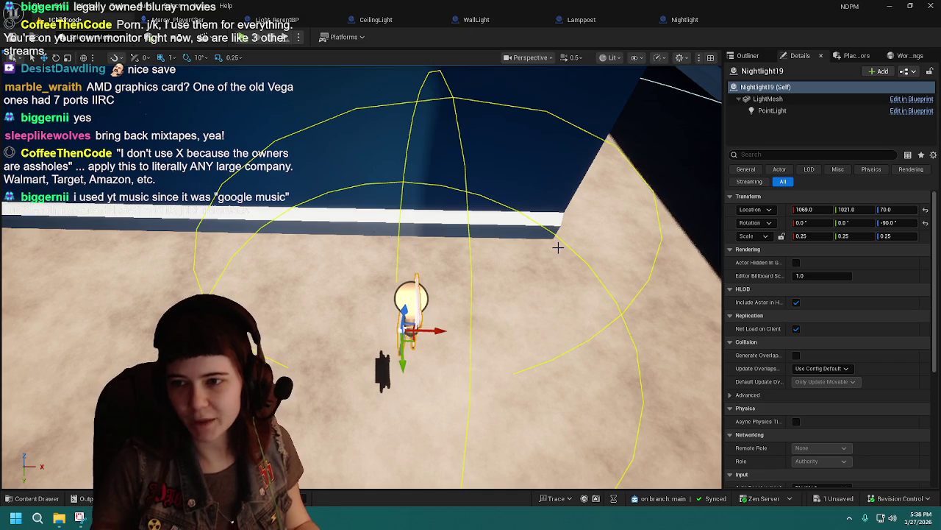
- Turn Nightlight19 to 0° and set it against the adjacent wall at 1087, 896, 70
{"action": "key", "text": "e"}
{"action": "mouse_move", "coordinate": [357, 342]}
{"action": "left_mouse_down"}
{"action": "mouse_move", "coordinate": [401, 382]}
{"action": "mouse_move", "coordinate": [423, 382]}
{"action": "left_mouse_up"}
{"action": "key", "text": "w"}
{"action": "left_click_drag", "start_coordinate": [514, 331], "coordinate": [571, 342]}
{"action": "mouse_move", "coordinate": [634, 330]}
{"action": "left_mouse_down"}
{"action": "mouse_move", "coordinate": [397, 308]}
{"action": "mouse_move", "coordinate": [335, 292]}
{"action": "left_mouse_up"}
{"action": "key", "text": "f"}
{"action": "left_click_drag", "start_coordinate": [441, 294], "coordinate": [478, 299]}
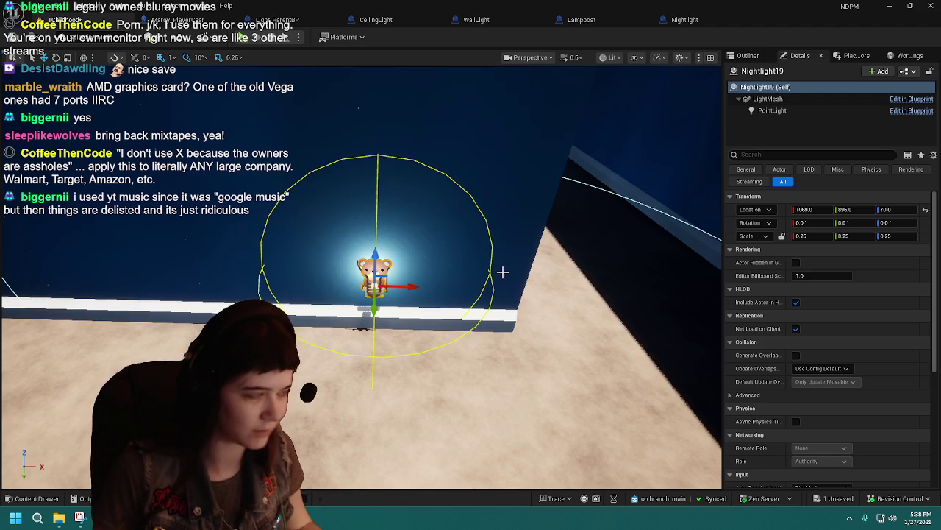
{"action": "left_click_drag", "start_coordinate": [412, 288], "coordinate": [434, 288]}
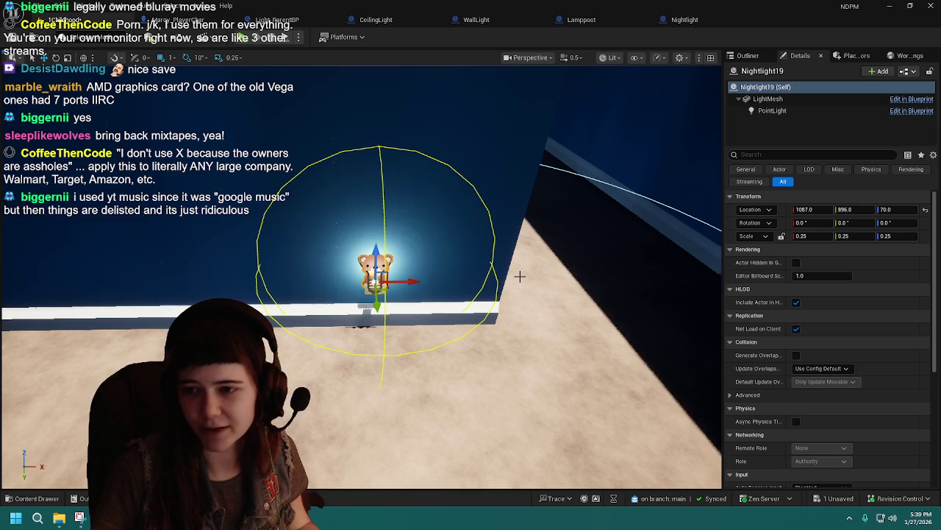
- Save the level and orbit around Nightlight19 to inspect its baseboard placement
{"action": "mouse_move", "coordinate": [479, 278]}
{"action": "left_mouse_down"}
{"action": "mouse_move", "coordinate": [476, 307]}
{"action": "mouse_move", "coordinate": [478, 276]}
{"action": "left_mouse_up"}
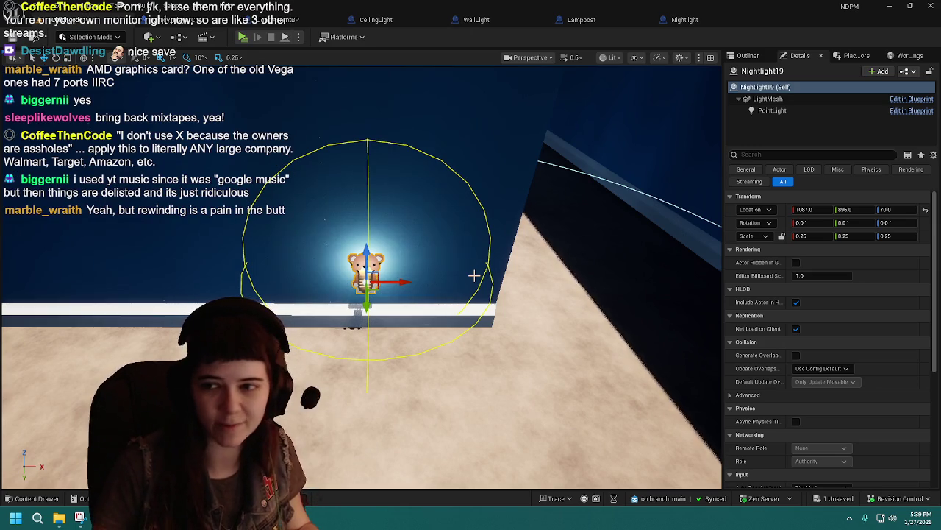
{"action": "left_click_drag", "start_coordinate": [475, 275], "coordinate": [486, 267]}
{"action": "key", "text": "ctrl+s"}
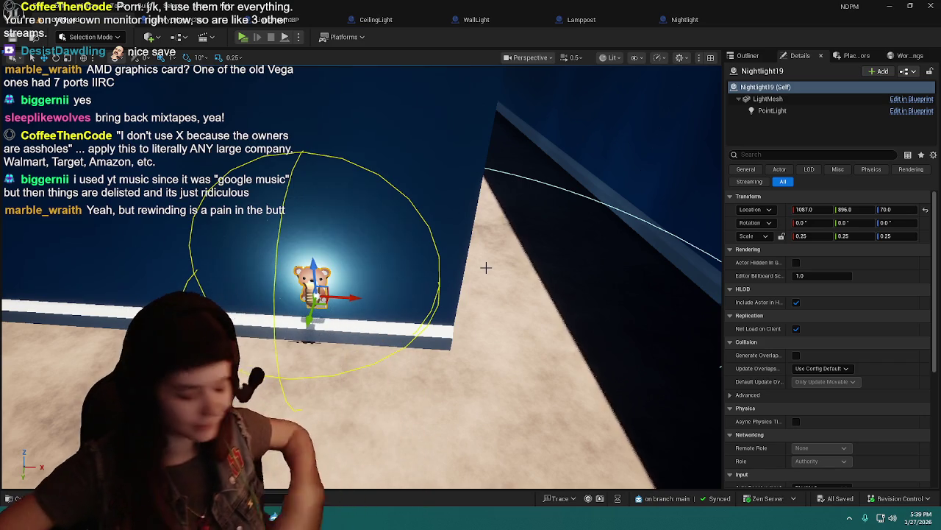
{"action": "left_click_drag", "start_coordinate": [450, 264], "coordinate": [451, 264]}
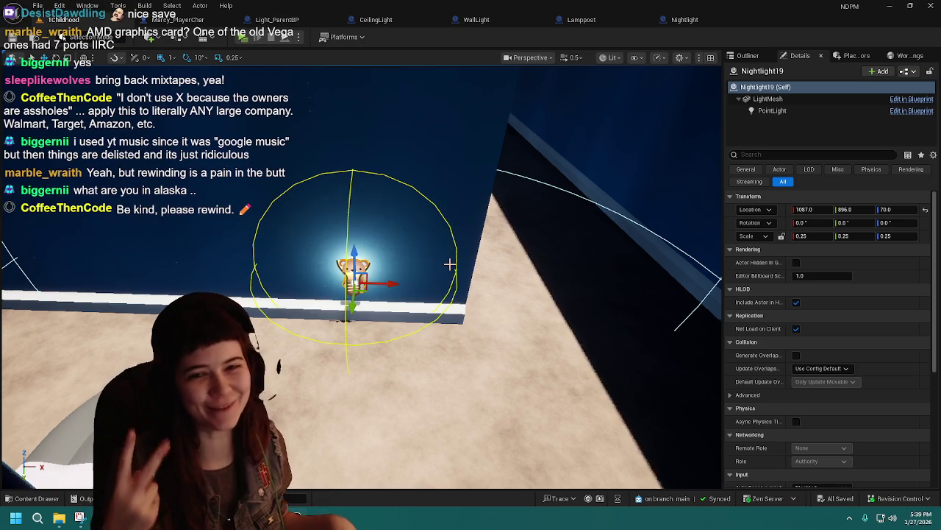
{"action": "mouse_move", "coordinate": [450, 264]}
{"action": "left_mouse_down"}
{"action": "mouse_move", "coordinate": [427, 257]}
{"action": "mouse_move", "coordinate": [476, 256]}
{"action": "left_mouse_up"}
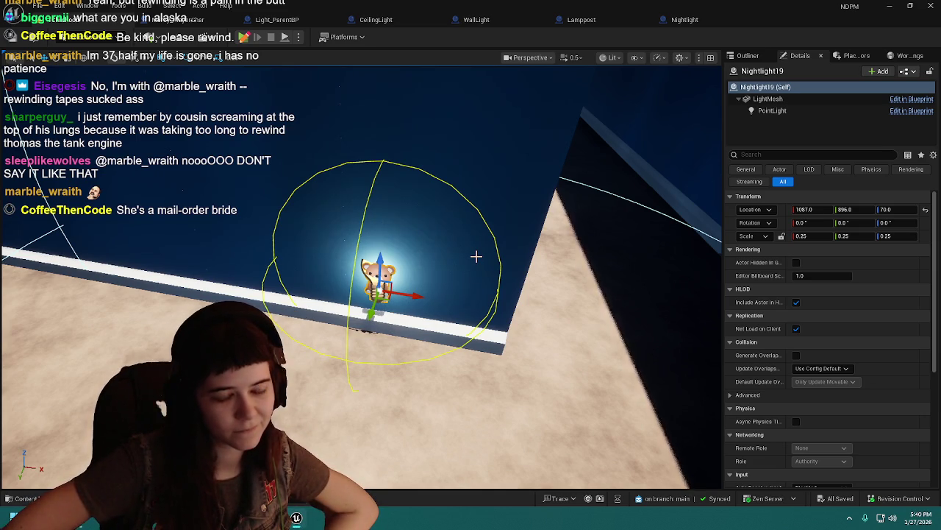
{"action": "mouse_move", "coordinate": [333, 345]}
{"action": "left_mouse_down"}
{"action": "mouse_move", "coordinate": [353, 342]}
{"action": "mouse_move", "coordinate": [323, 346]}
{"action": "mouse_move", "coordinate": [376, 326]}
{"action": "left_mouse_up"}
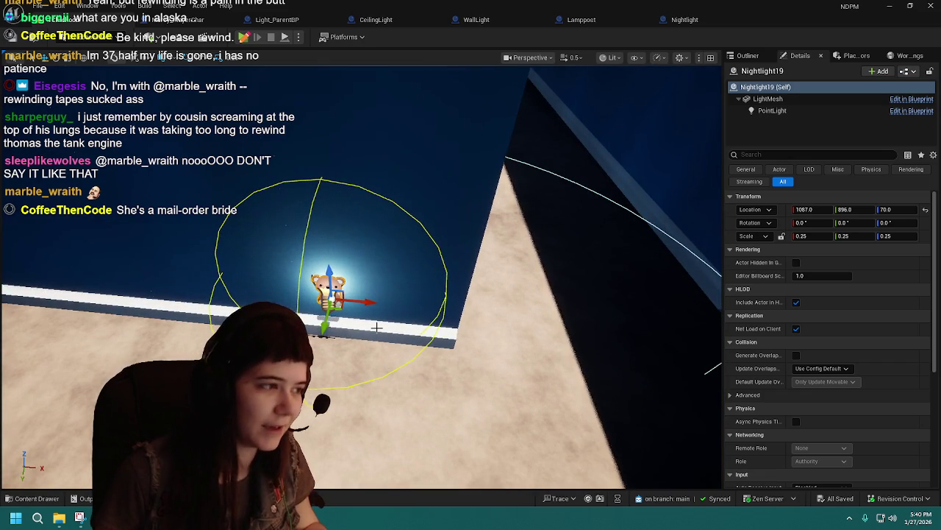
{"action": "left_click_drag", "start_coordinate": [376, 326], "coordinate": [383, 325]}
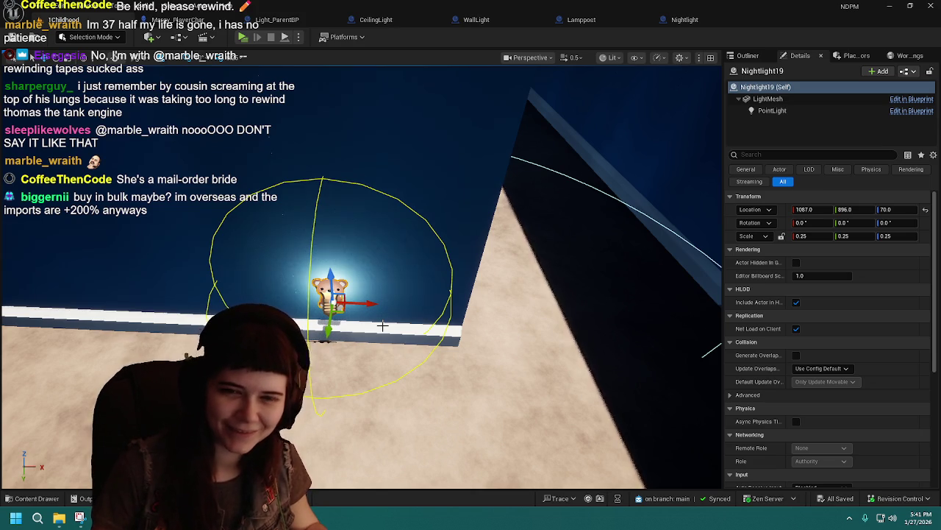
- Duplicate Nightlight19 as Nightlight20 and drag the copy across the room
{"action": "key", "text": "Left"}
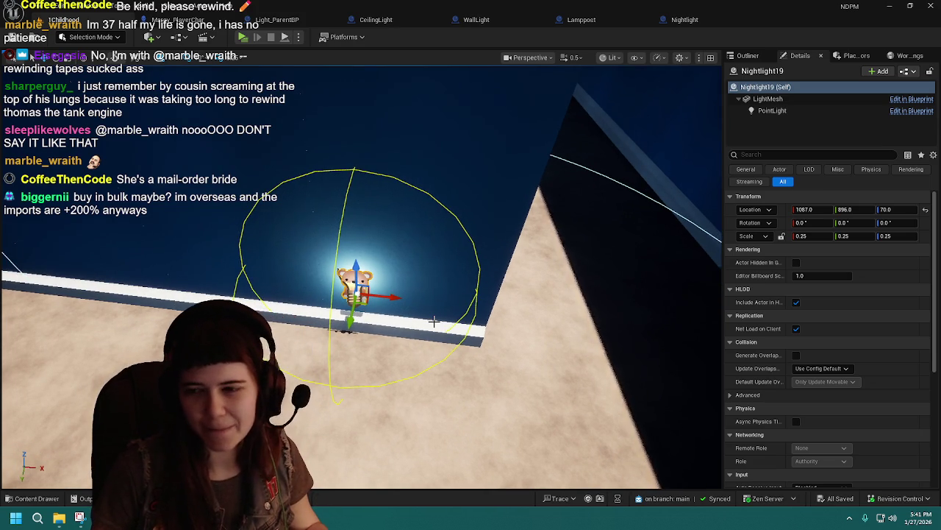
{"action": "key", "text": "Right"}
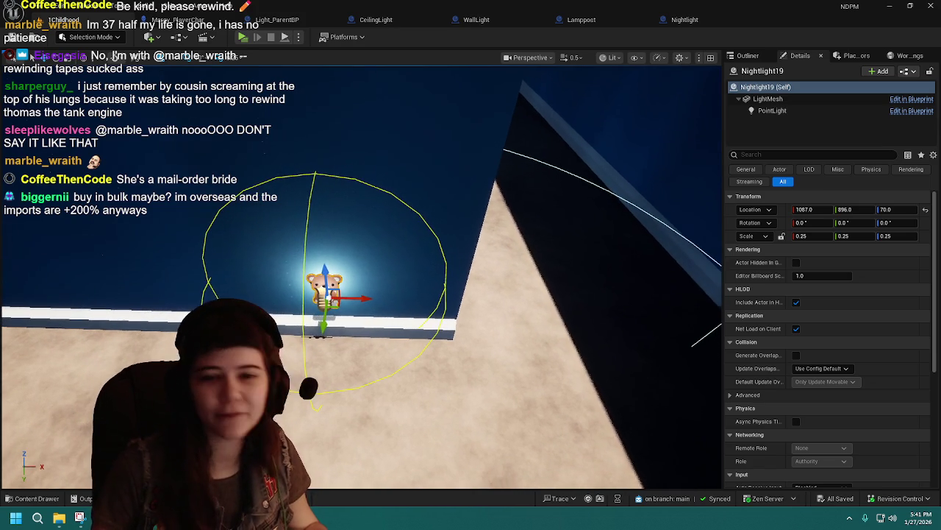
{"action": "key", "text": "Left"}
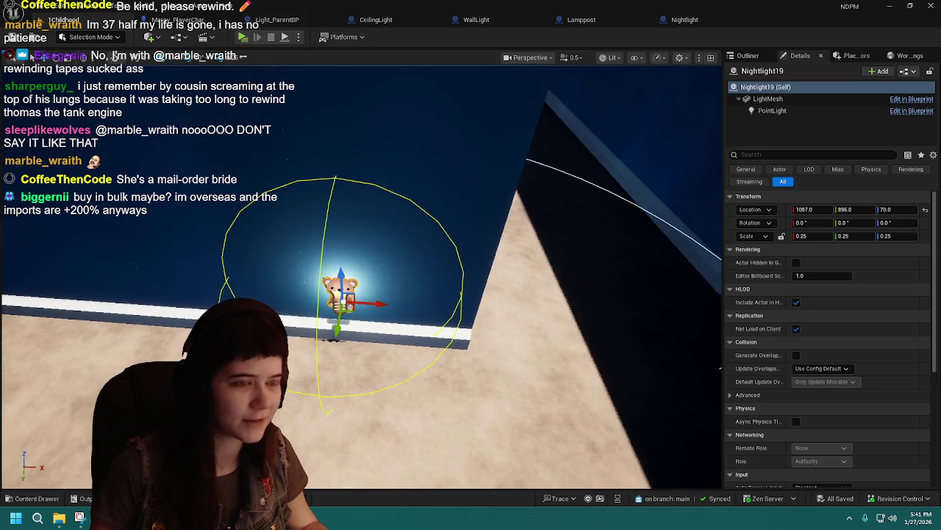
{"action": "left_click_drag", "start_coordinate": [439, 316], "coordinate": [422, 314]}
{"action": "key", "text": "ctrl+d"}
{"action": "mouse_move", "coordinate": [294, 301]}
{"action": "left_mouse_down"}
{"action": "mouse_move", "coordinate": [494, 157]}
{"action": "mouse_move", "coordinate": [477, 220]}
{"action": "mouse_move", "coordinate": [421, 331]}
{"action": "left_mouse_up"}
- Turn Nightlight20 90° and push it flush against the blue wall
{"action": "left_click_drag", "start_coordinate": [492, 215], "coordinate": [492, 214]}
{"action": "key", "text": "e"}
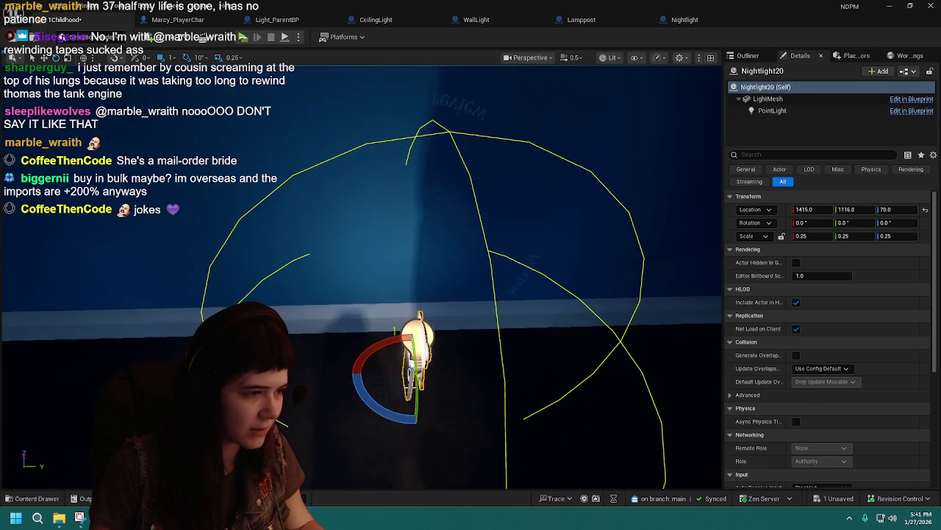
{"action": "mouse_move", "coordinate": [392, 419]}
{"action": "left_mouse_down"}
{"action": "mouse_move", "coordinate": [445, 421]}
{"action": "mouse_move", "coordinate": [420, 384]}
{"action": "mouse_move", "coordinate": [423, 371]}
{"action": "left_mouse_up"}
{"action": "key", "text": "w"}
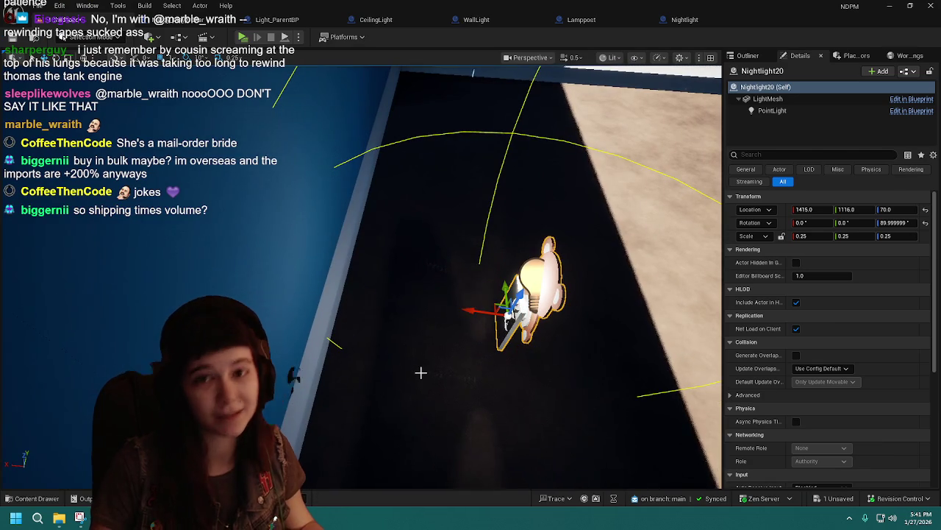
{"action": "left_click_drag", "start_coordinate": [482, 311], "coordinate": [278, 284]}
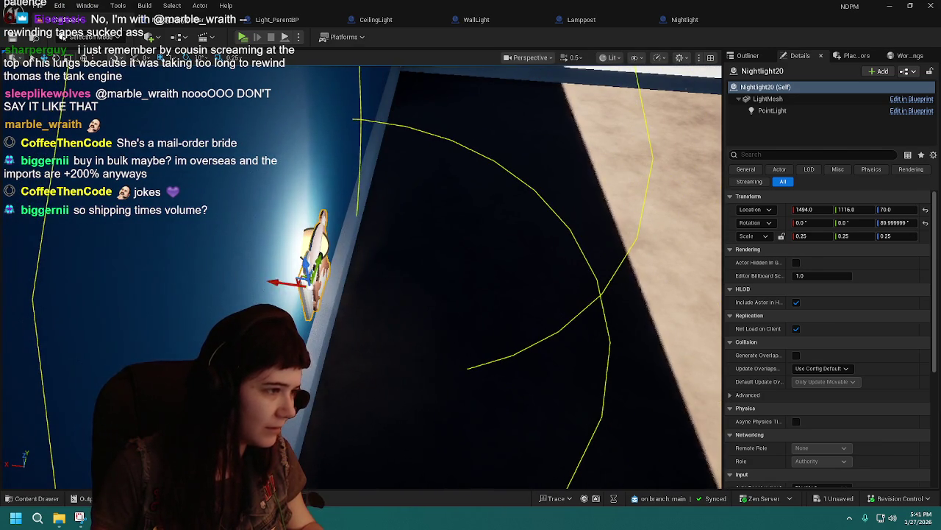
{"action": "key", "text": "f"}
- Nudge Nightlight20 along the baseboard to 1494, 1132, 70 and save the level
{"action": "scroll", "coordinate": [362, 276], "scroll_direction": "down", "scroll_amount": 3}
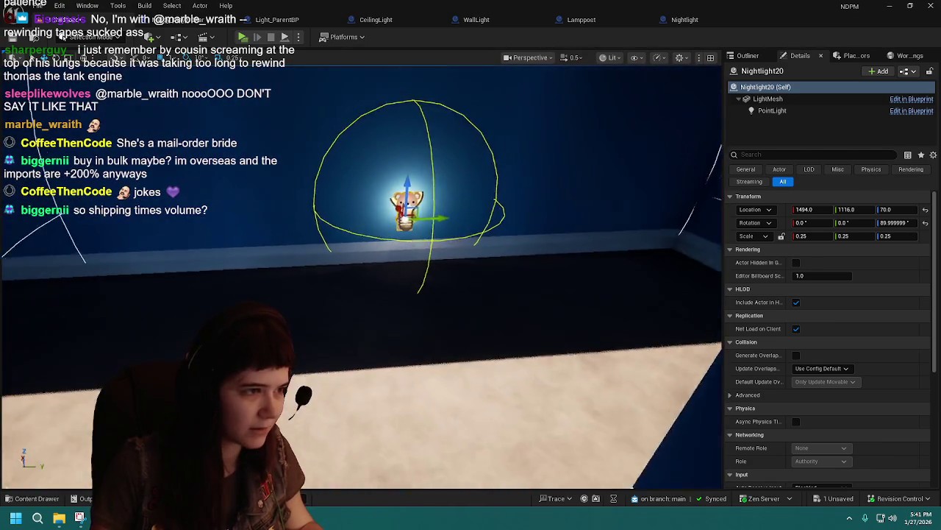
{"action": "scroll", "coordinate": [397, 272], "scroll_direction": "down", "scroll_amount": 2}
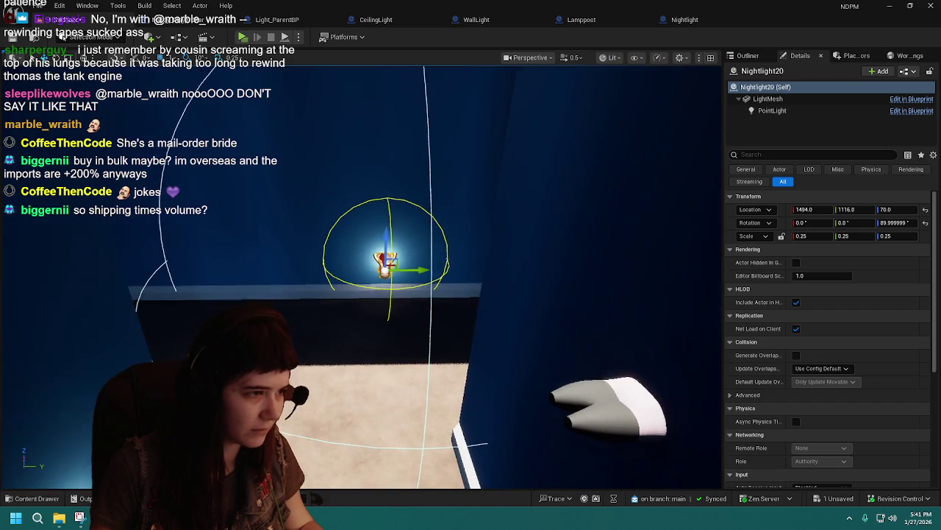
{"action": "left_click_drag", "start_coordinate": [432, 272], "coordinate": [440, 274]}
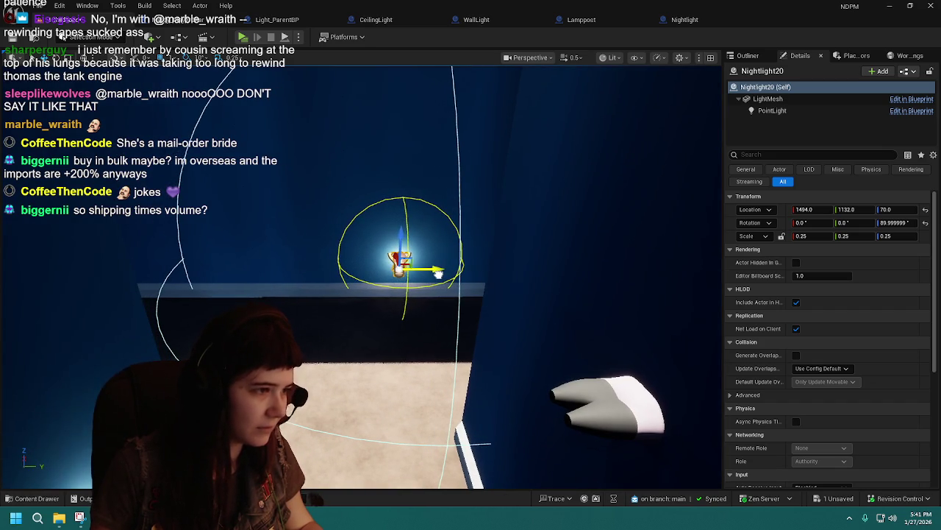
{"action": "key", "text": "Left"}
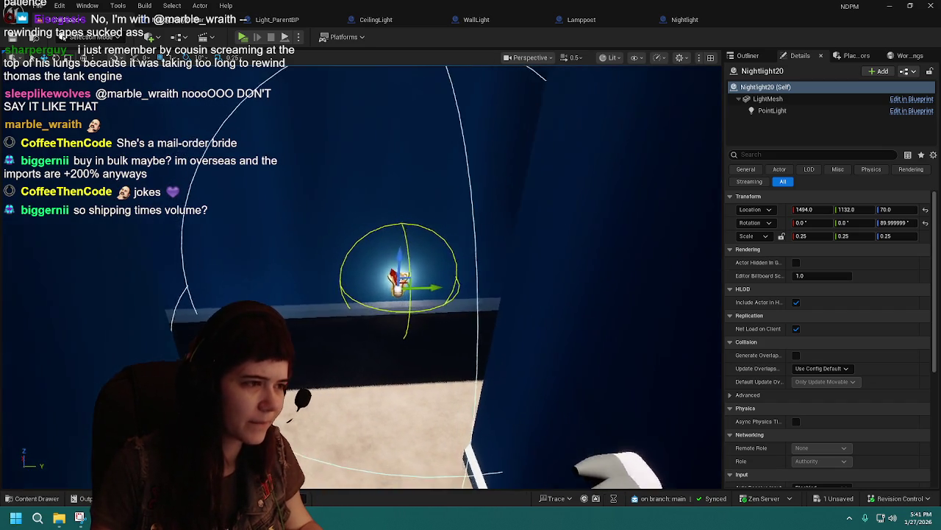
{"action": "key", "text": "ctrl+s"}
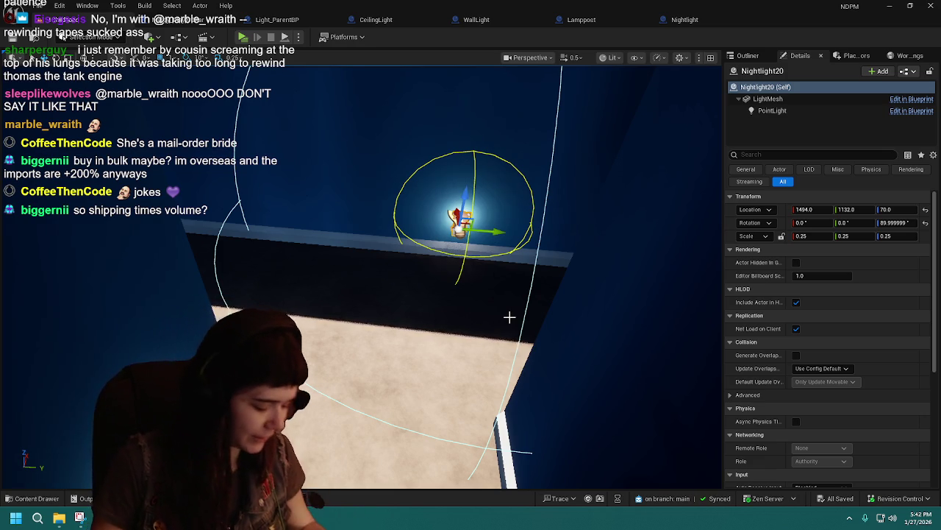
- Reselect the nightlight and duplicate it again
{"action": "mouse_move", "coordinate": [449, 321]}
{"action": "left_mouse_down"}
{"action": "mouse_move", "coordinate": [419, 324]}
{"action": "mouse_move", "coordinate": [486, 328]}
{"action": "mouse_move", "coordinate": [482, 298]}
{"action": "mouse_move", "coordinate": [355, 353]}
{"action": "left_mouse_up"}
{"action": "left_click", "coordinate": [482, 320]}
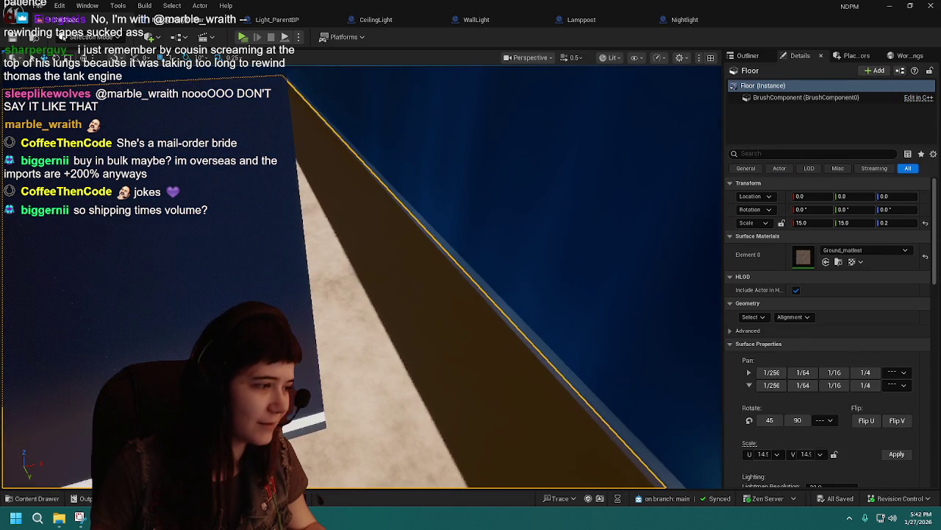
{"action": "left_click", "coordinate": [466, 370]}
{"action": "mouse_move", "coordinate": [467, 370]}
{"action": "left_mouse_down"}
{"action": "mouse_move", "coordinate": [442, 360]}
{"action": "mouse_move", "coordinate": [486, 331]}
{"action": "left_mouse_up"}
{"action": "key", "text": "ctrl+d"}
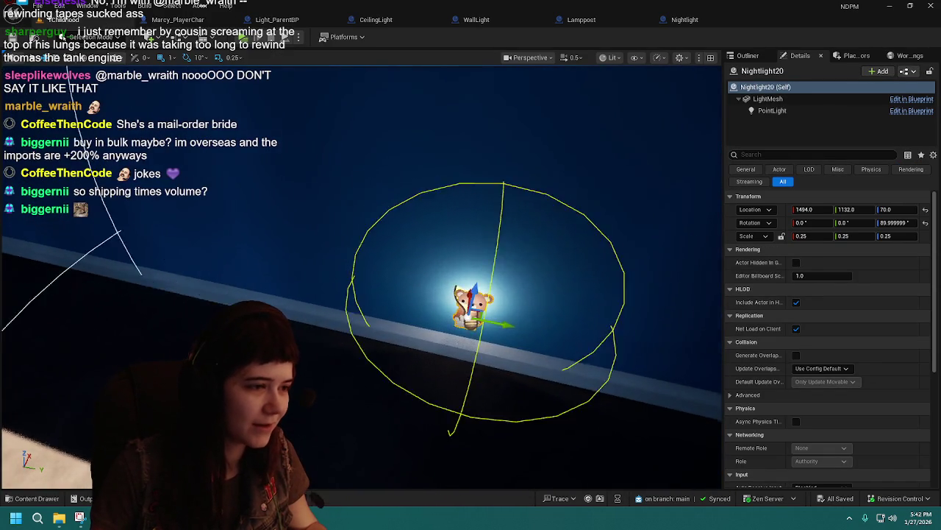
{"action": "key", "text": "f"}
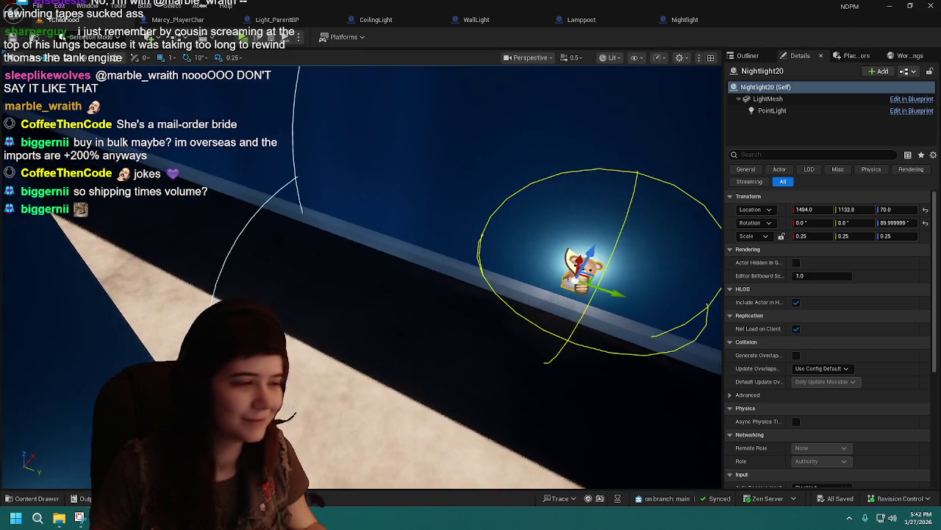
{"action": "key", "text": "ctrl+d"}
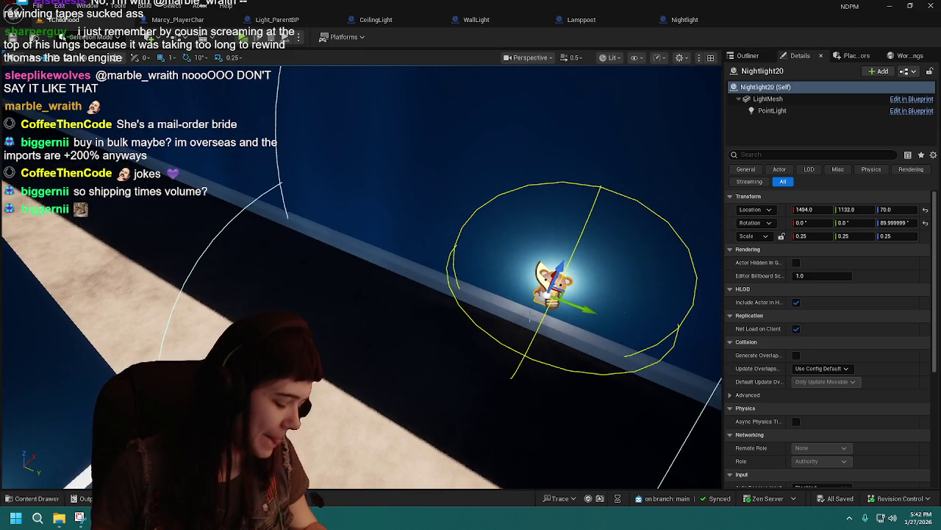
- Move Nightlight21 toward another baseboard, rotate it back to 0°, and undo a stray slide
{"action": "mouse_move", "coordinate": [555, 284]}
{"action": "left_mouse_down"}
{"action": "mouse_move", "coordinate": [305, 257]}
{"action": "mouse_move", "coordinate": [493, 263]}
{"action": "mouse_move", "coordinate": [498, 378]}
{"action": "mouse_move", "coordinate": [584, 478]}
{"action": "mouse_move", "coordinate": [421, 363]}
{"action": "left_mouse_up"}
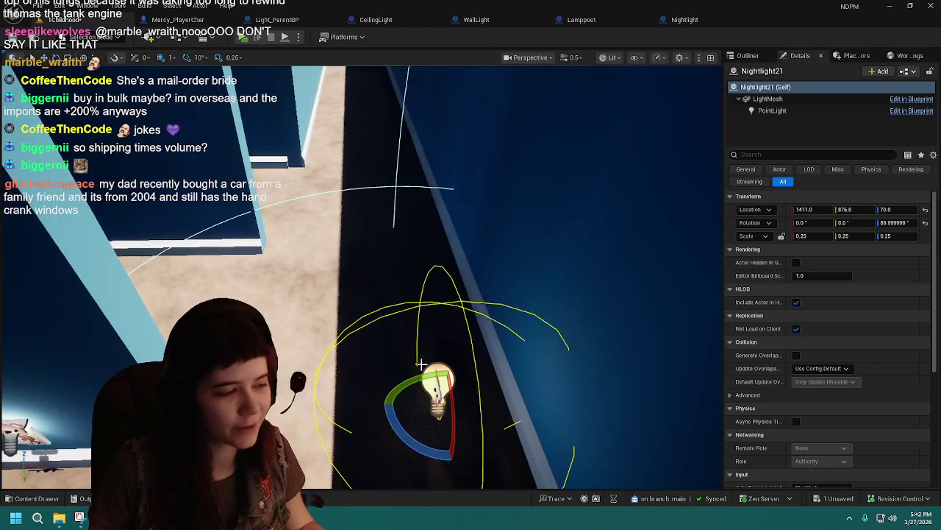
{"action": "mouse_move", "coordinate": [400, 430]}
{"action": "left_mouse_down"}
{"action": "mouse_move", "coordinate": [442, 449]}
{"action": "mouse_move", "coordinate": [485, 442]}
{"action": "left_mouse_up"}
{"action": "key", "text": "w"}
{"action": "mouse_move", "coordinate": [441, 397]}
{"action": "left_mouse_down"}
{"action": "mouse_move", "coordinate": [190, 298]}
{"action": "mouse_move", "coordinate": [158, 269]}
{"action": "mouse_move", "coordinate": [269, 257]}
{"action": "mouse_move", "coordinate": [441, 311]}
{"action": "mouse_move", "coordinate": [522, 364]}
{"action": "left_mouse_up"}
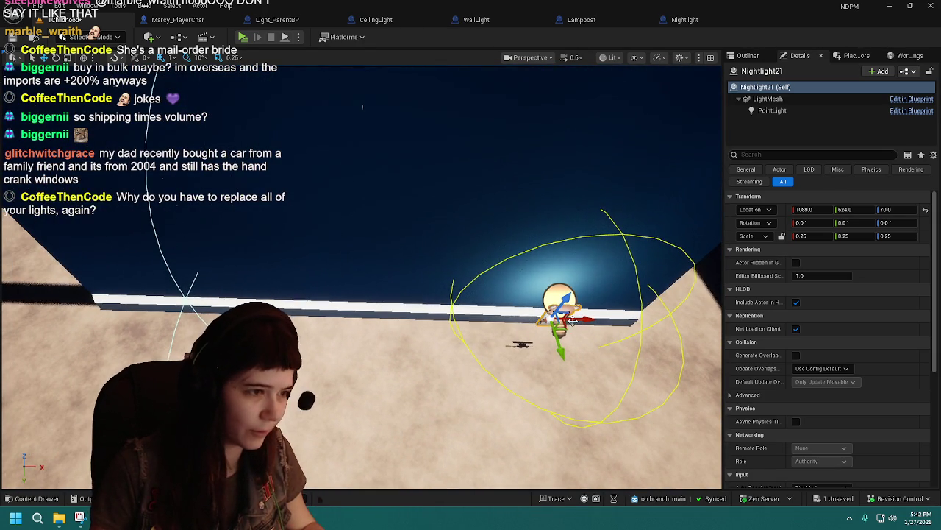
{"action": "mouse_move", "coordinate": [566, 324]}
{"action": "left_mouse_down"}
{"action": "mouse_move", "coordinate": [438, 323]}
{"action": "mouse_move", "coordinate": [465, 327]}
{"action": "left_mouse_up"}
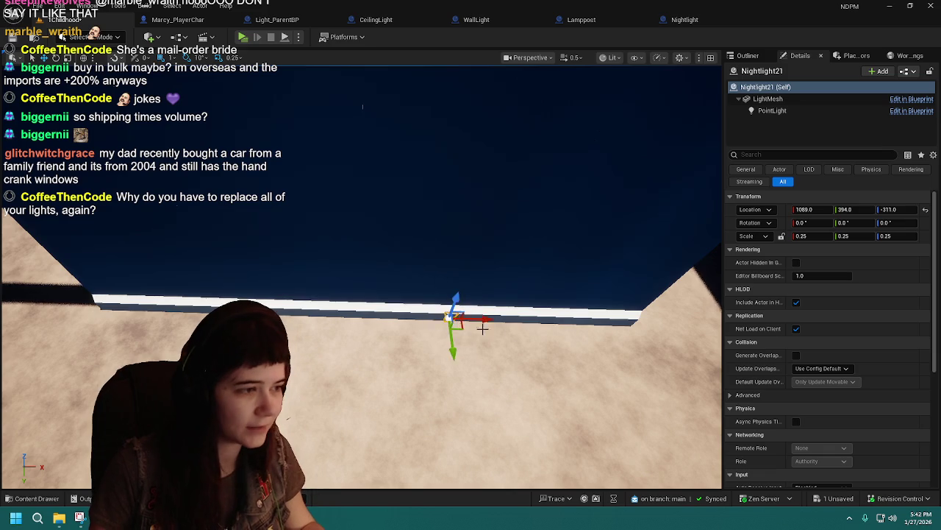
{"action": "key", "text": "ctrl+z"}
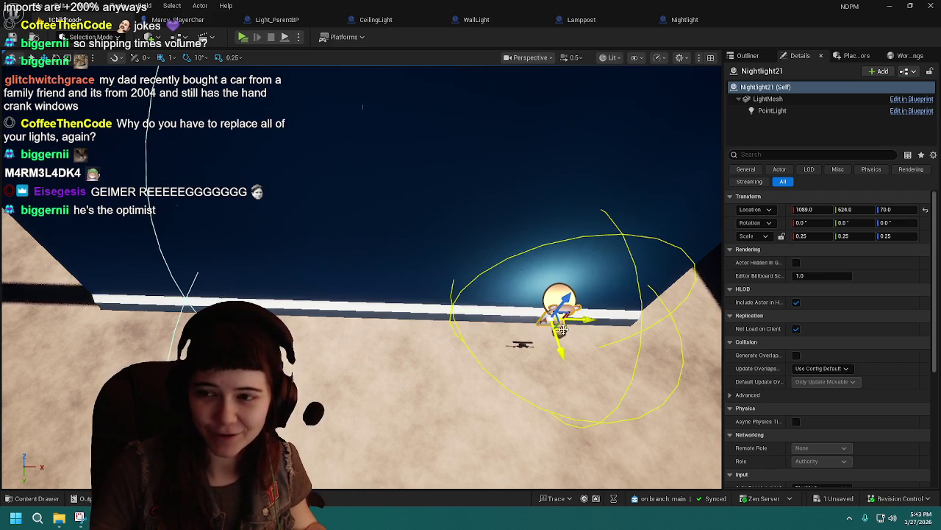
- Nudge Nightlight21 closer to the wall and along the baseboard, then save
{"action": "mouse_move", "coordinate": [561, 329]}
{"action": "left_mouse_down"}
{"action": "mouse_move", "coordinate": [571, 331]}
{"action": "mouse_move", "coordinate": [448, 310]}
{"action": "mouse_move", "coordinate": [423, 387]}
{"action": "mouse_move", "coordinate": [424, 294]}
{"action": "left_mouse_up"}
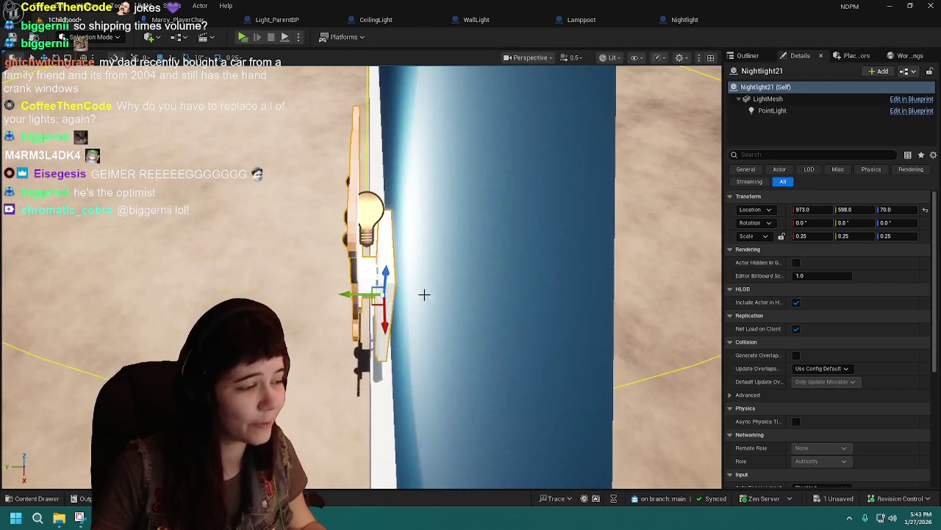
{"action": "left_click_drag", "start_coordinate": [359, 294], "coordinate": [356, 294]}
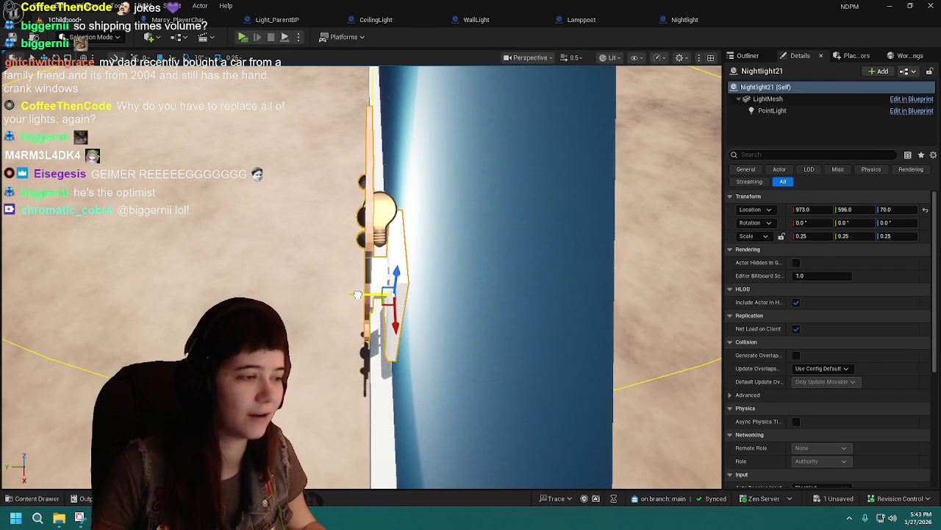
{"action": "mouse_move", "coordinate": [456, 277]}
{"action": "left_mouse_down"}
{"action": "mouse_move", "coordinate": [431, 284]}
{"action": "mouse_move", "coordinate": [474, 285]}
{"action": "left_mouse_up"}
{"action": "mouse_move", "coordinate": [365, 273]}
{"action": "left_mouse_down"}
{"action": "mouse_move", "coordinate": [421, 275]}
{"action": "mouse_move", "coordinate": [393, 281]}
{"action": "left_mouse_up"}
{"action": "key", "text": "ctrl+s"}
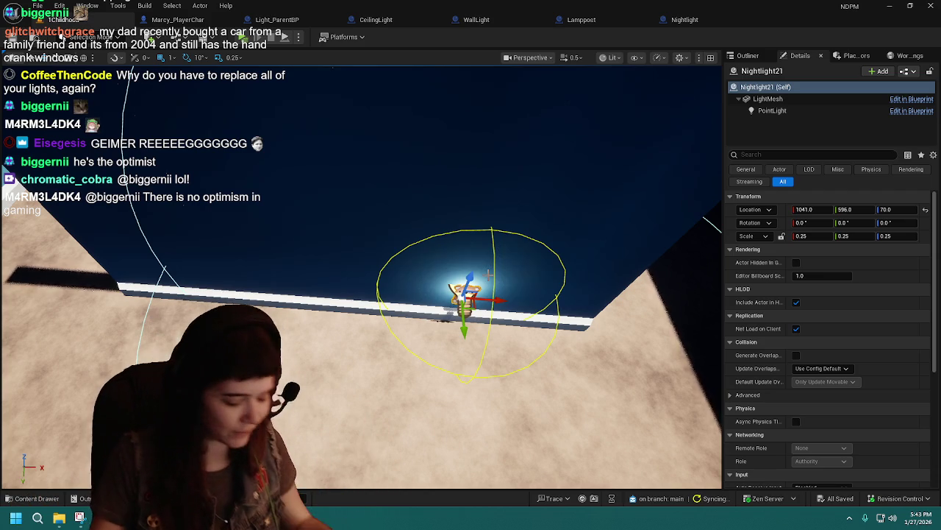
- Duplicate it and set the copy flush against the light-blue wall near the corner, turned -90°
{"action": "left_click_drag", "start_coordinate": [487, 273], "coordinate": [488, 247]}
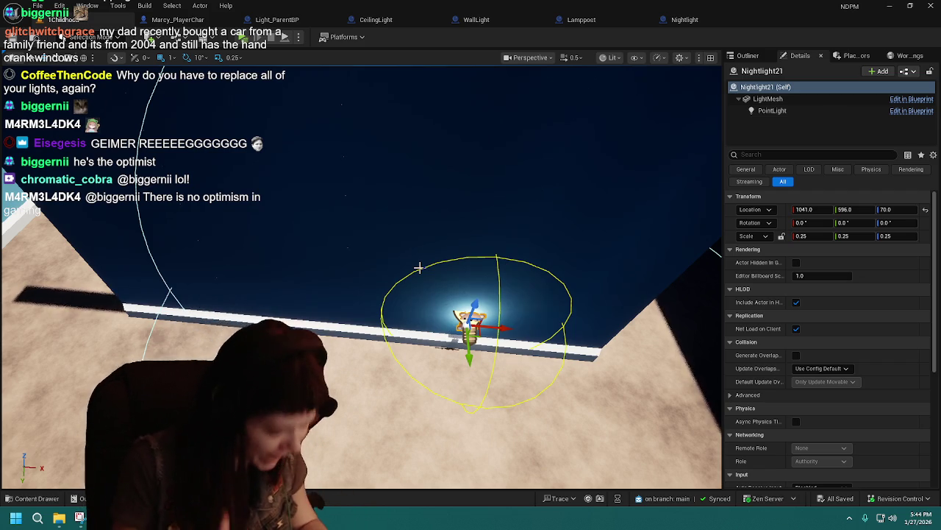
{"action": "left_click_drag", "start_coordinate": [419, 267], "coordinate": [426, 268]}
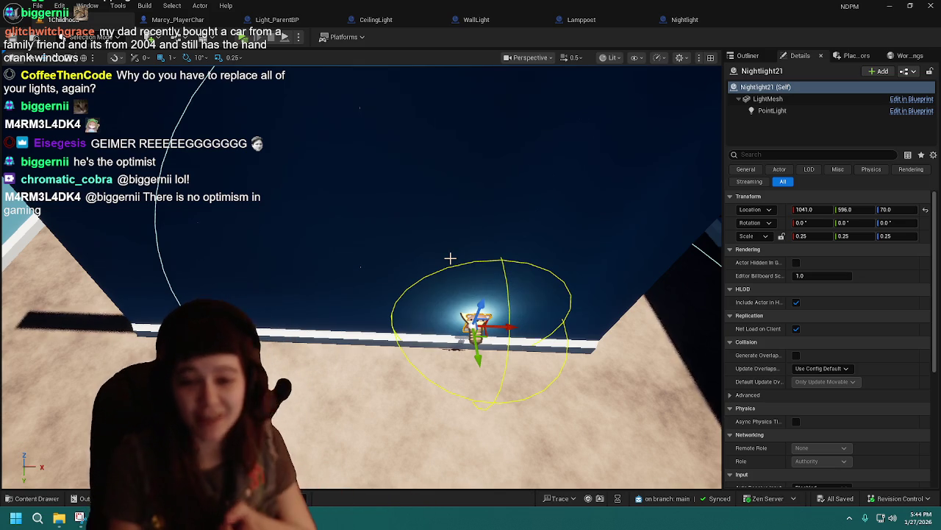
{"action": "mouse_move", "coordinate": [450, 258]}
{"action": "left_mouse_down"}
{"action": "mouse_move", "coordinate": [382, 283]}
{"action": "mouse_move", "coordinate": [327, 274]}
{"action": "mouse_move", "coordinate": [464, 263]}
{"action": "left_mouse_up"}
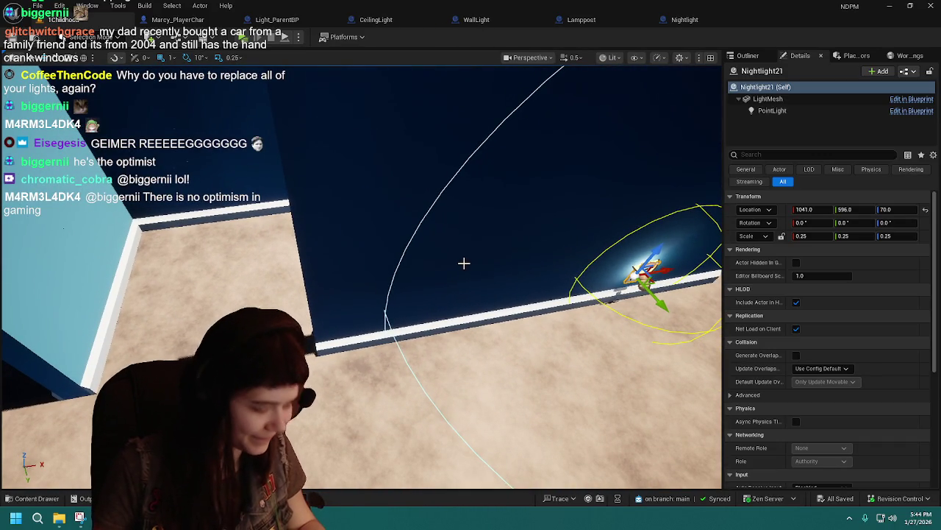
{"action": "key", "text": "ctrl+d"}
{"action": "mouse_move", "coordinate": [658, 282]}
{"action": "left_mouse_down"}
{"action": "mouse_move", "coordinate": [211, 263]}
{"action": "mouse_move", "coordinate": [137, 242]}
{"action": "mouse_move", "coordinate": [392, 280]}
{"action": "mouse_move", "coordinate": [485, 328]}
{"action": "mouse_move", "coordinate": [411, 317]}
{"action": "mouse_move", "coordinate": [368, 363]}
{"action": "mouse_move", "coordinate": [441, 386]}
{"action": "mouse_move", "coordinate": [456, 335]}
{"action": "mouse_move", "coordinate": [474, 334]}
{"action": "mouse_move", "coordinate": [339, 382]}
{"action": "mouse_move", "coordinate": [383, 346]}
{"action": "mouse_move", "coordinate": [456, 331]}
{"action": "mouse_move", "coordinate": [338, 340]}
{"action": "mouse_move", "coordinate": [360, 412]}
{"action": "left_mouse_up"}
{"action": "key", "text": "e"}
{"action": "key", "text": "w"}
{"action": "mouse_move", "coordinate": [431, 293]}
{"action": "left_mouse_down"}
{"action": "mouse_move", "coordinate": [359, 295]}
{"action": "mouse_move", "coordinate": [367, 291]}
{"action": "mouse_move", "coordinate": [362, 274]}
{"action": "left_mouse_up"}
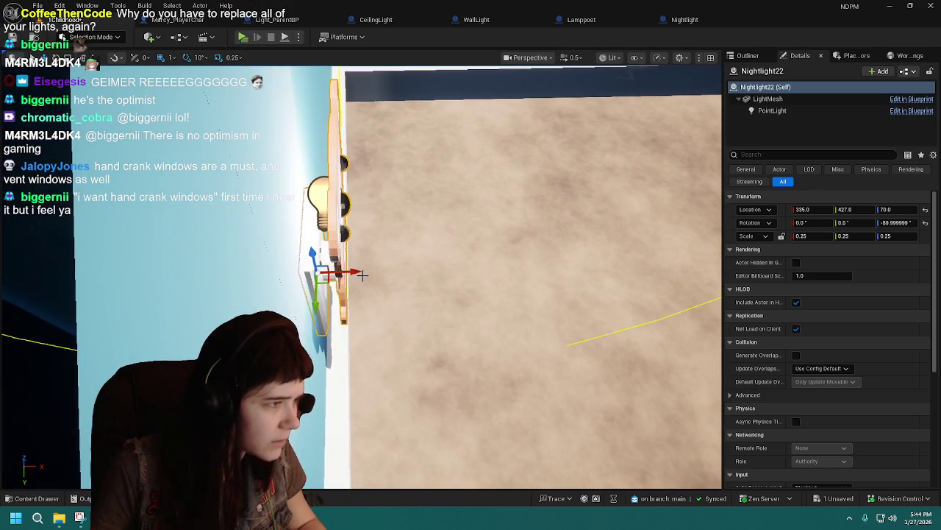
{"action": "mouse_move", "coordinate": [424, 260]}
{"action": "left_mouse_down"}
{"action": "mouse_move", "coordinate": [403, 243]}
{"action": "mouse_move", "coordinate": [367, 289]}
{"action": "mouse_move", "coordinate": [393, 302]}
{"action": "mouse_move", "coordinate": [452, 277]}
{"action": "mouse_move", "coordinate": [334, 331]}
{"action": "mouse_move", "coordinate": [497, 315]}
{"action": "mouse_move", "coordinate": [623, 287]}
{"action": "mouse_move", "coordinate": [382, 375]}
{"action": "mouse_move", "coordinate": [365, 363]}
{"action": "left_mouse_up"}
- Duplicate to Nightlight23 with 0° Z rotation at 1077, 296, 70 on the dark-blue baseboard
{"action": "key", "text": "ctrl+d"}
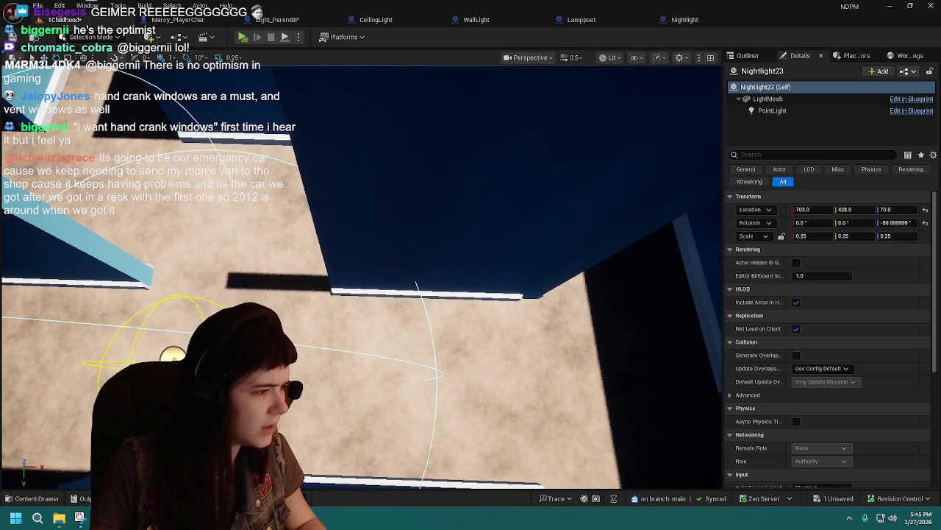
{"action": "left_click", "coordinate": [925, 222]}
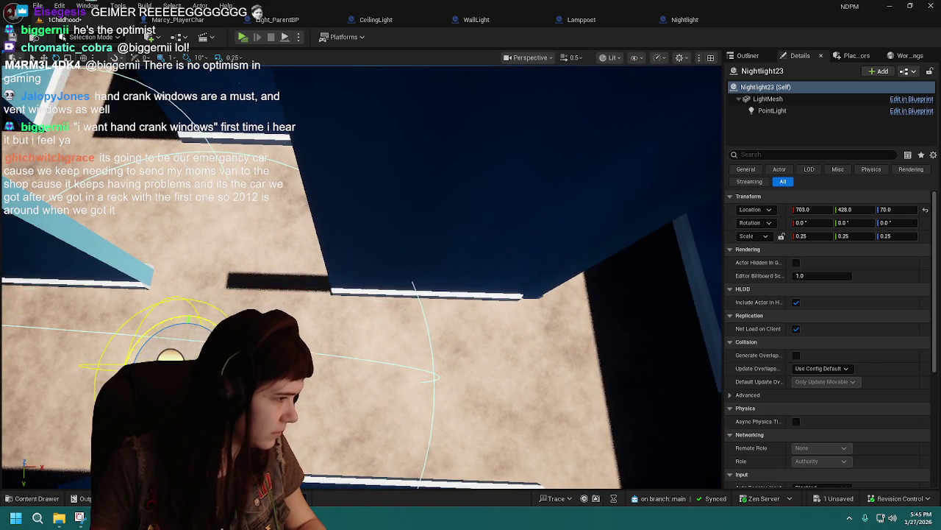
{"action": "key", "text": "f"}
{"action": "mouse_move", "coordinate": [414, 304]}
{"action": "left_mouse_down"}
{"action": "mouse_move", "coordinate": [390, 309]}
{"action": "mouse_move", "coordinate": [385, 339]}
{"action": "mouse_move", "coordinate": [430, 328]}
{"action": "left_mouse_up"}
{"action": "left_click_drag", "start_coordinate": [393, 292], "coordinate": [410, 292]}
{"action": "key", "text": "ctrl+s"}
{"action": "left_click_drag", "start_coordinate": [485, 386], "coordinate": [471, 379]}
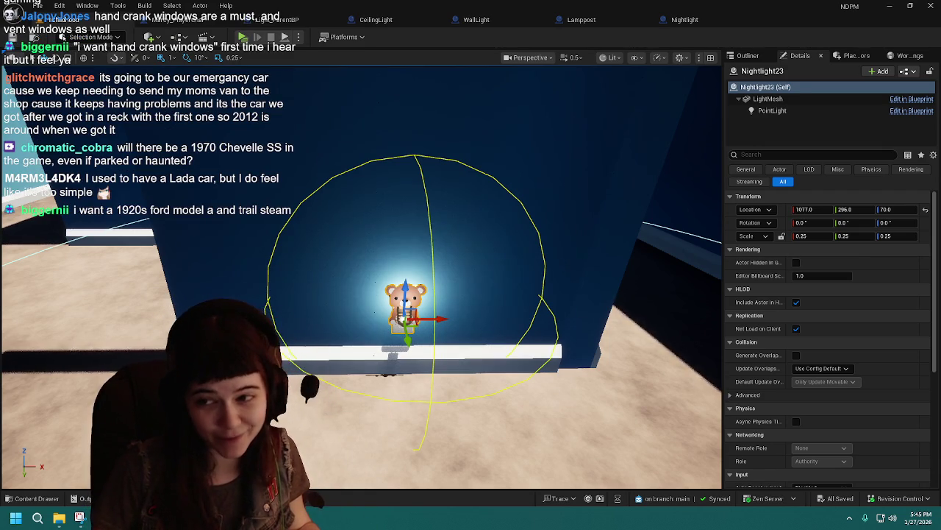
{"action": "left_click_drag", "start_coordinate": [412, 294], "coordinate": [412, 324]}
{"action": "mouse_move", "coordinate": [539, 274]}
{"action": "left_mouse_down"}
{"action": "mouse_move", "coordinate": [539, 290]}
{"action": "mouse_move", "coordinate": [539, 274]}
{"action": "left_mouse_up"}
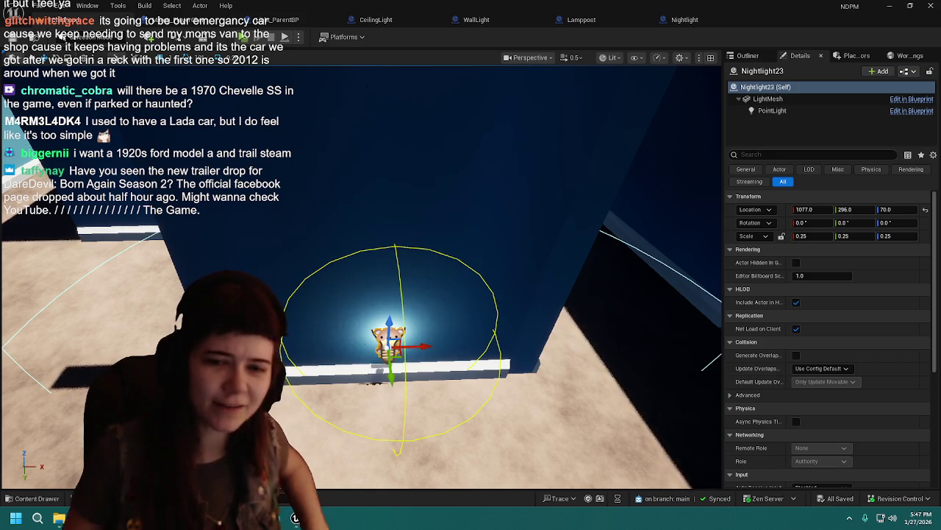
{"action": "left_click_drag", "start_coordinate": [510, 281], "coordinate": [498, 275]}
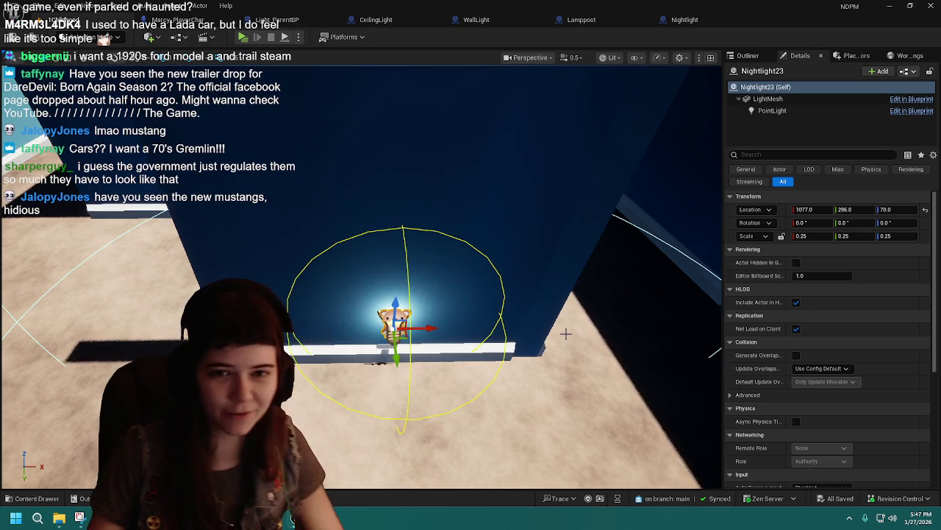
{"action": "left_click_drag", "start_coordinate": [530, 288], "coordinate": [531, 301]}
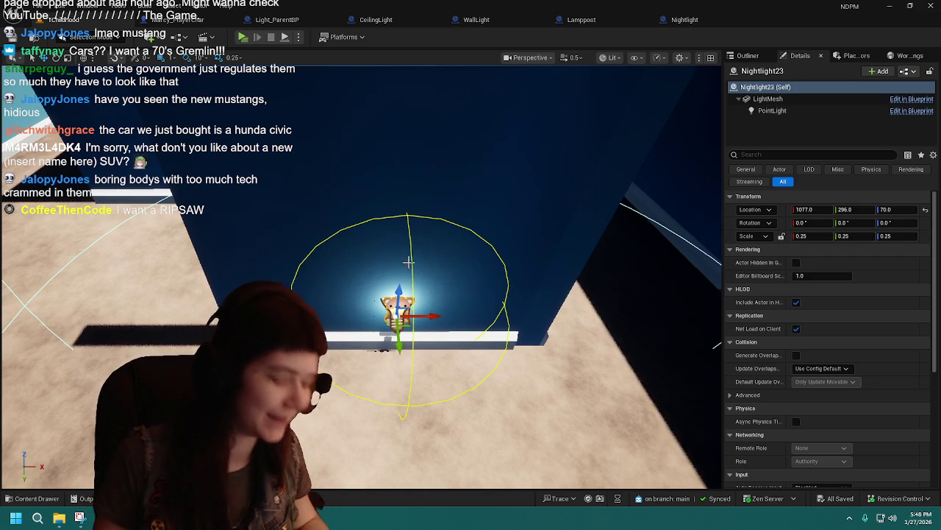
- Duplicate into Nightlight24, turn it 90° and set it at 1494, 427, 70 against the dark-blue wall
{"action": "left_click_drag", "start_coordinate": [409, 263], "coordinate": [390, 243]}
{"action": "key", "text": "ctrl+d"}
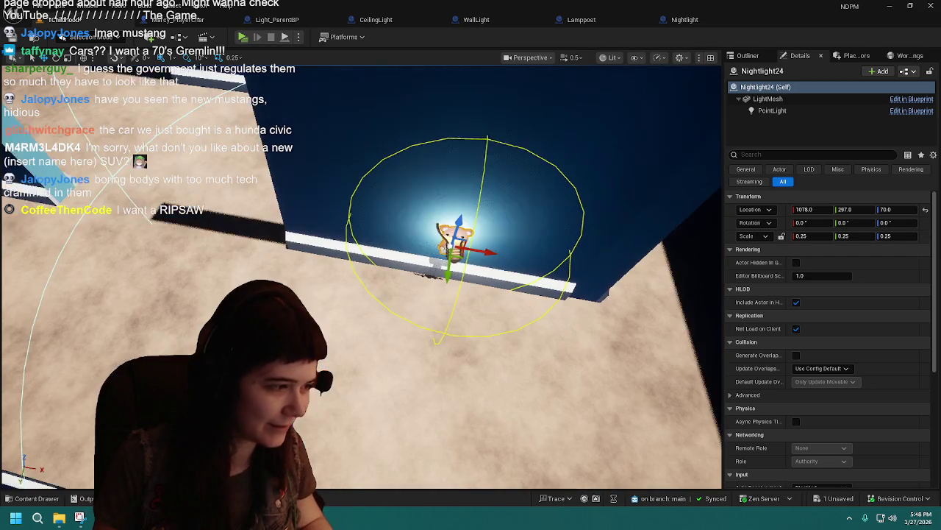
{"action": "left_click_drag", "start_coordinate": [492, 253], "coordinate": [633, 270]}
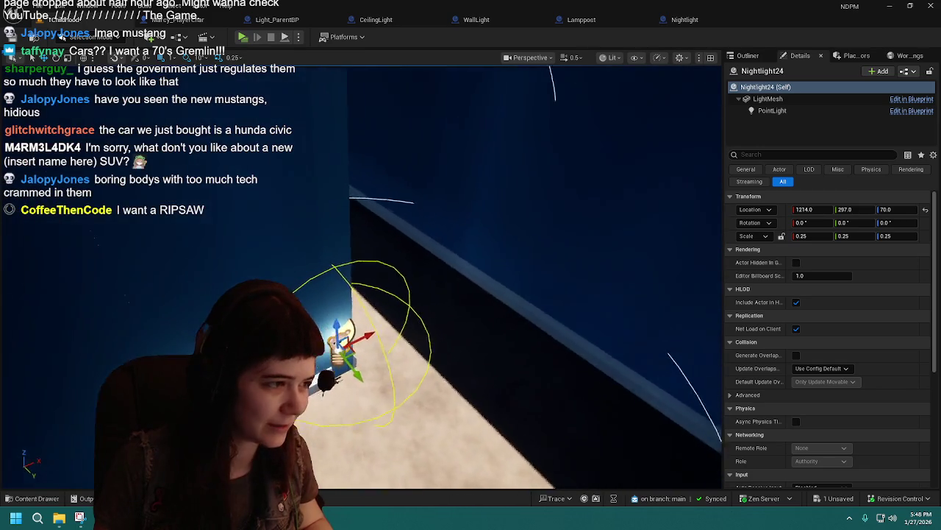
{"action": "left_click_drag", "start_coordinate": [507, 273], "coordinate": [570, 263]}
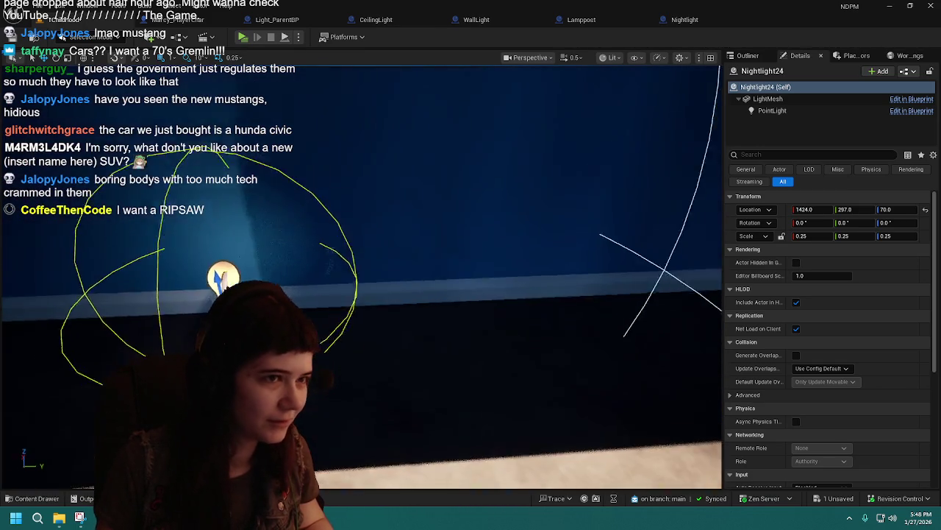
{"action": "key", "text": "e"}
{"action": "mouse_move", "coordinate": [339, 297]}
{"action": "left_mouse_down"}
{"action": "mouse_move", "coordinate": [323, 307]}
{"action": "mouse_move", "coordinate": [431, 284]}
{"action": "left_mouse_up"}
{"action": "key", "text": "w"}
{"action": "left_click_drag", "start_coordinate": [320, 299], "coordinate": [430, 299]}
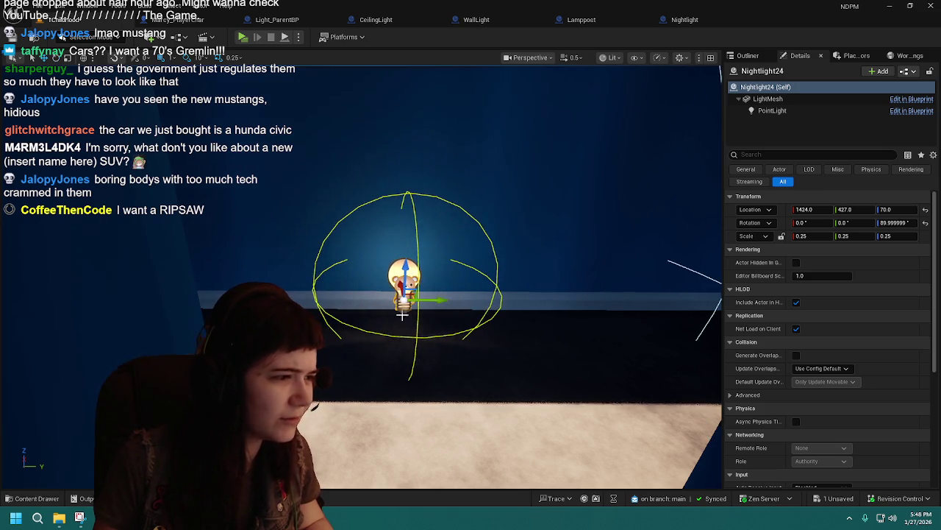
{"action": "left_click_drag", "start_coordinate": [398, 328], "coordinate": [340, 339]}
{"action": "key", "text": "f"}
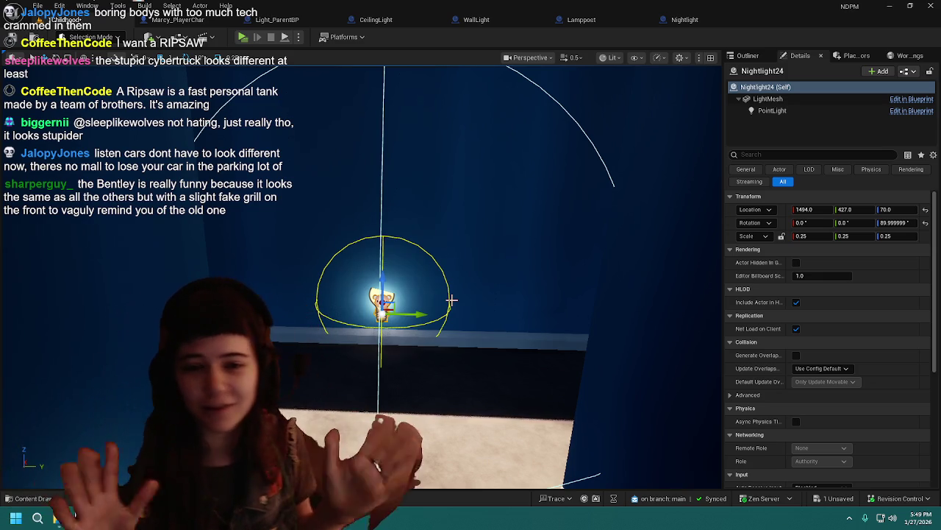
- Orbit around the bear nightlight by the dark blue wall and save the level
{"action": "mouse_move", "coordinate": [360, 323]}
{"action": "left_mouse_down"}
{"action": "mouse_move", "coordinate": [522, 333]}
{"action": "mouse_move", "coordinate": [510, 298]}
{"action": "left_mouse_up"}
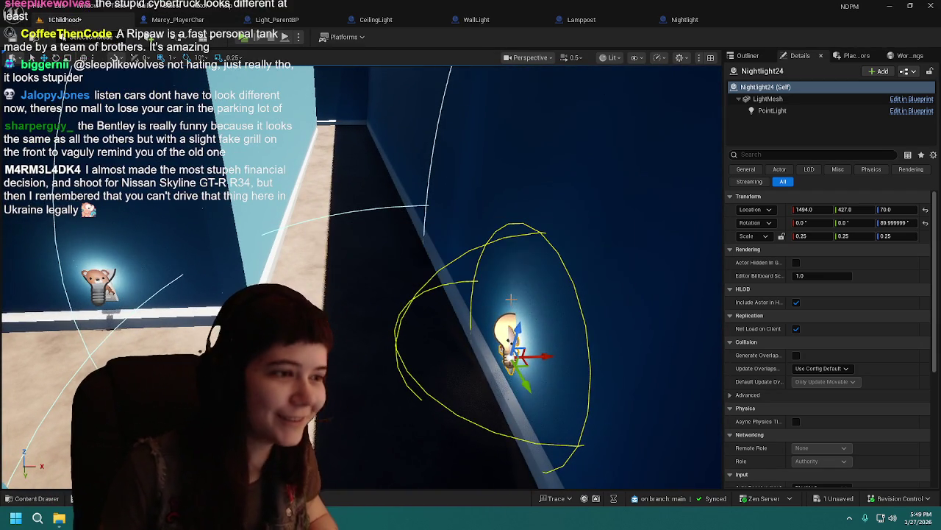
{"action": "key", "text": "ctrl+s"}
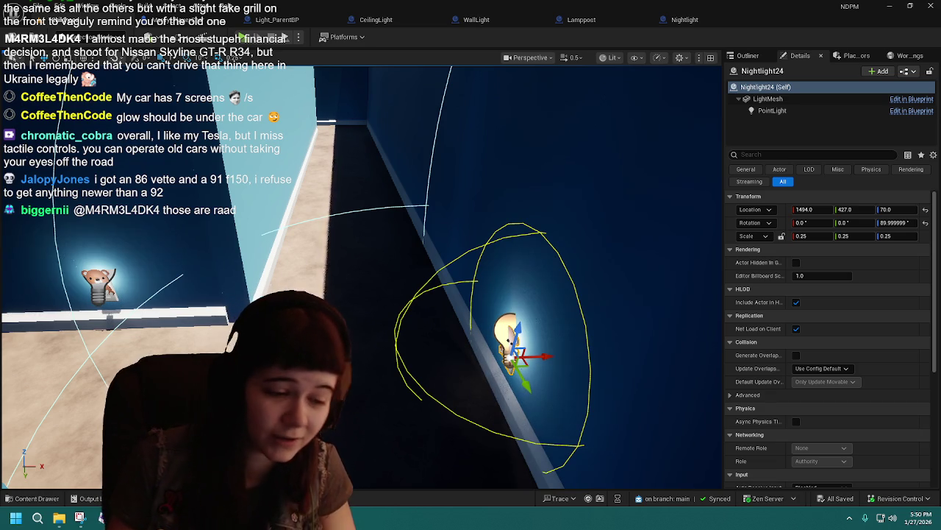
{"action": "mouse_move", "coordinate": [463, 310]}
{"action": "left_mouse_down"}
{"action": "mouse_move", "coordinate": [507, 306]}
{"action": "mouse_move", "coordinate": [507, 283]}
{"action": "mouse_move", "coordinate": [526, 274]}
{"action": "mouse_move", "coordinate": [496, 289]}
{"action": "mouse_move", "coordinate": [496, 280]}
{"action": "mouse_move", "coordinate": [489, 293]}
{"action": "mouse_move", "coordinate": [515, 296]}
{"action": "left_mouse_up"}
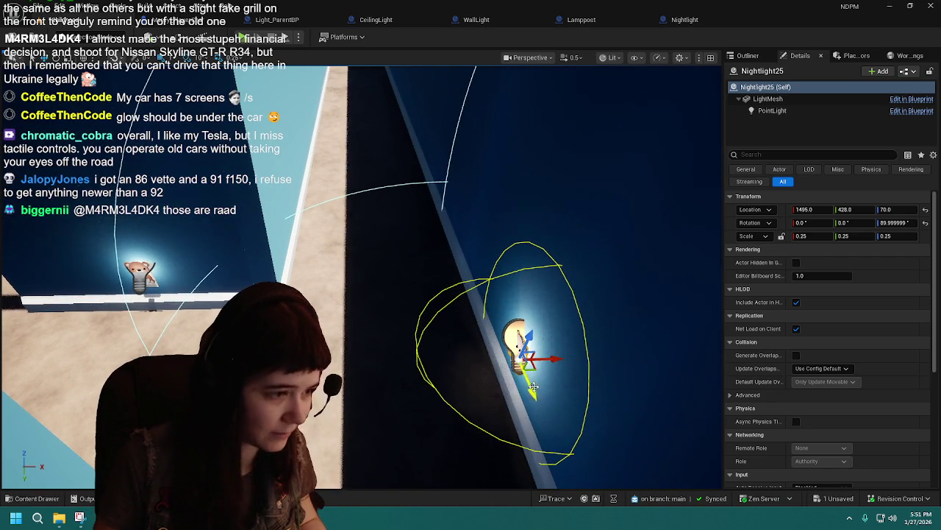
- Undo the stray move and slide Nightlight25 over to the light blue wall
{"action": "left_click_drag", "start_coordinate": [520, 354], "coordinate": [347, 165]}
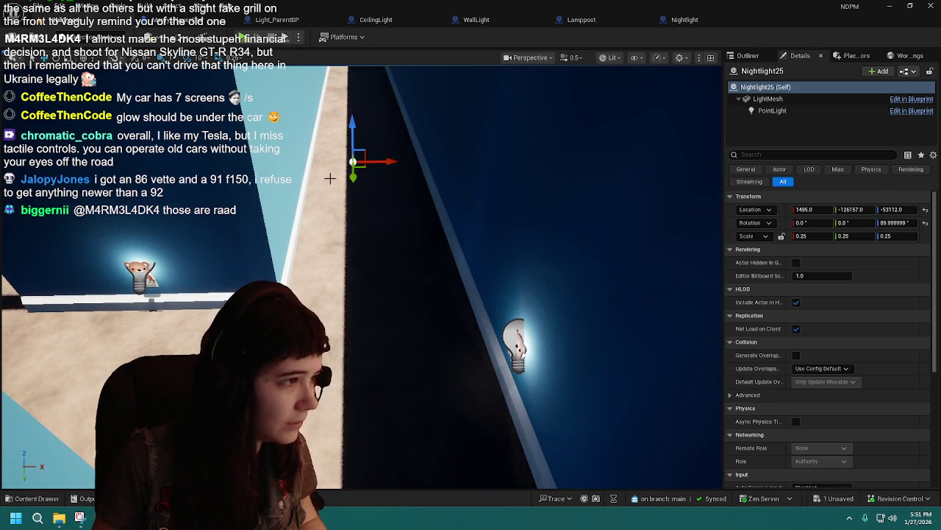
{"action": "key", "text": "ctrl+z"}
{"action": "mouse_move", "coordinate": [519, 360]}
{"action": "left_mouse_down"}
{"action": "mouse_move", "coordinate": [438, 292]}
{"action": "mouse_move", "coordinate": [390, 147]}
{"action": "mouse_move", "coordinate": [383, 81]}
{"action": "left_mouse_up"}
{"action": "key", "text": "f"}
{"action": "left_click_drag", "start_coordinate": [567, 195], "coordinate": [515, 221]}
{"action": "mouse_move", "coordinate": [388, 338]}
{"action": "left_mouse_down"}
{"action": "mouse_move", "coordinate": [498, 301]}
{"action": "mouse_move", "coordinate": [466, 254]}
{"action": "mouse_move", "coordinate": [424, 239]}
{"action": "mouse_move", "coordinate": [370, 309]}
{"action": "mouse_move", "coordinate": [390, 301]}
{"action": "left_mouse_up"}
- Turn Nightlight25 to -90° yaw and set it at X 1236 on the baseboard
{"action": "key", "text": "e"}
{"action": "key", "text": "w"}
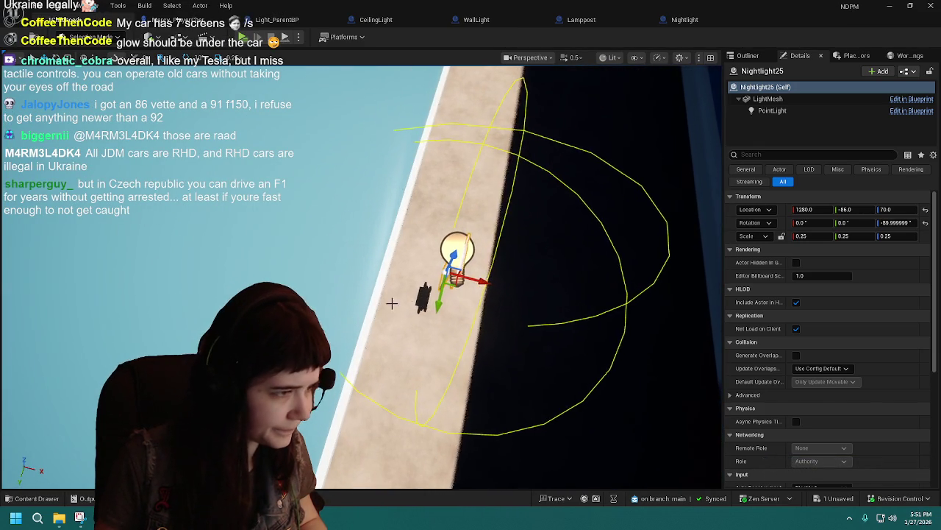
{"action": "mouse_move", "coordinate": [471, 281]}
{"action": "left_mouse_down"}
{"action": "mouse_move", "coordinate": [411, 279]}
{"action": "mouse_move", "coordinate": [414, 267]}
{"action": "mouse_move", "coordinate": [456, 261]}
{"action": "left_mouse_up"}
{"action": "key", "text": "f"}
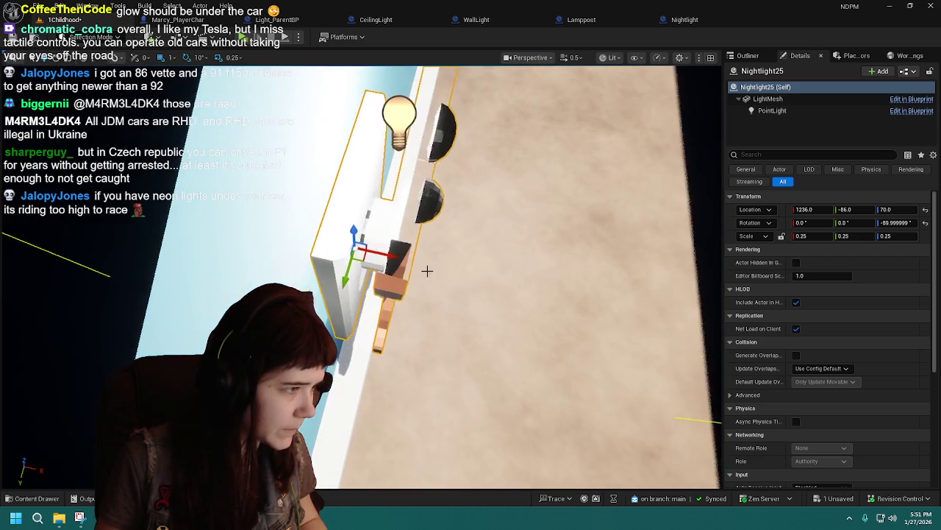
{"action": "mouse_move", "coordinate": [382, 253]}
{"action": "left_mouse_down"}
{"action": "mouse_move", "coordinate": [434, 259]}
{"action": "mouse_move", "coordinate": [404, 267]}
{"action": "left_mouse_up"}
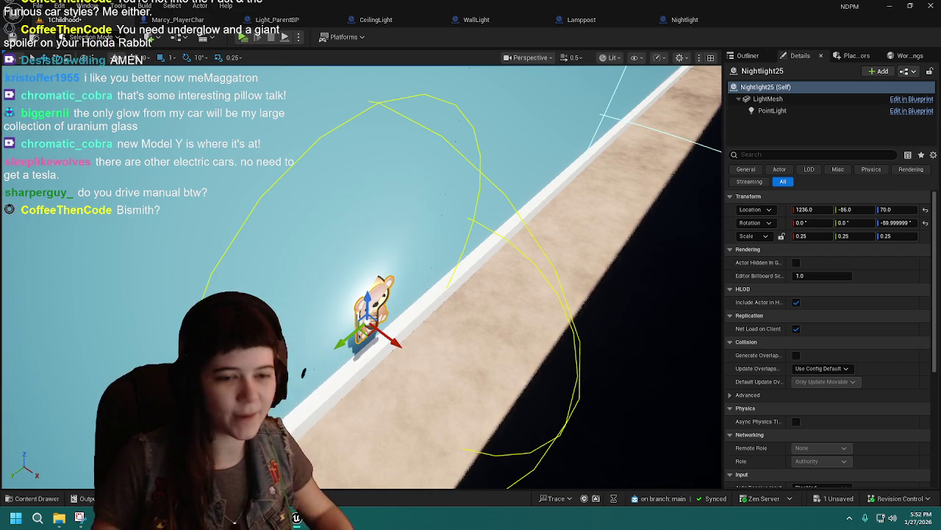
- Duplicate the nightlight as Nightlight26 and place it along the dark blue wall, rotated toward 80°
{"action": "left_click_drag", "start_coordinate": [407, 351], "coordinate": [454, 330]}
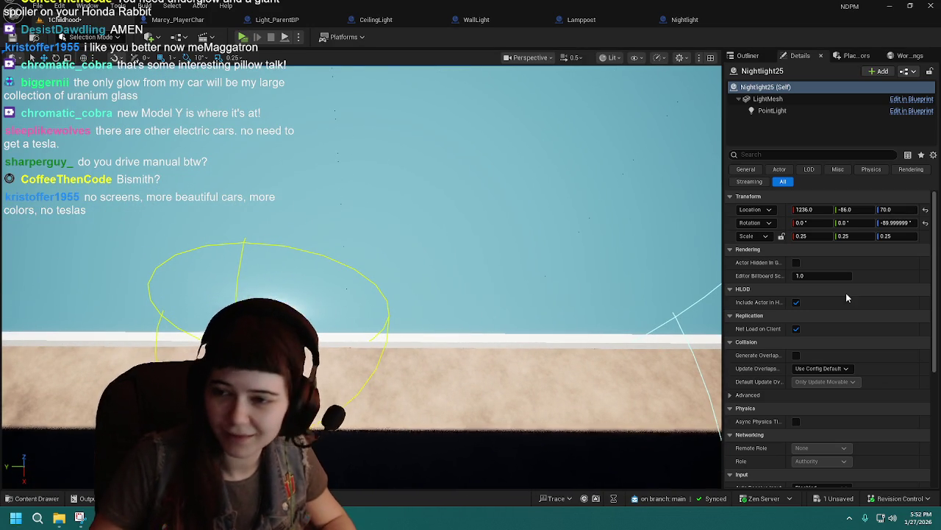
{"action": "mouse_move", "coordinate": [542, 343]}
{"action": "left_mouse_down"}
{"action": "mouse_move", "coordinate": [542, 368]}
{"action": "mouse_move", "coordinate": [553, 361]}
{"action": "left_mouse_up"}
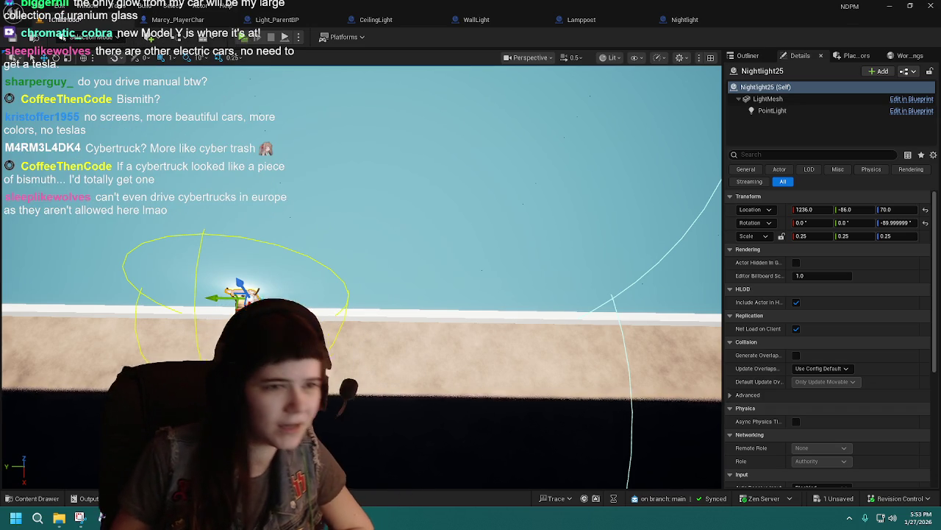
{"action": "mouse_move", "coordinate": [441, 223]}
{"action": "left_mouse_down"}
{"action": "mouse_move", "coordinate": [317, 233]}
{"action": "mouse_move", "coordinate": [257, 209]}
{"action": "mouse_move", "coordinate": [441, 221]}
{"action": "mouse_move", "coordinate": [434, 225]}
{"action": "left_mouse_up"}
{"action": "key", "text": "ctrl+d"}
{"action": "mouse_move", "coordinate": [327, 420]}
{"action": "left_mouse_down"}
{"action": "mouse_move", "coordinate": [433, 228]}
{"action": "mouse_move", "coordinate": [373, 302]}
{"action": "mouse_move", "coordinate": [346, 265]}
{"action": "mouse_move", "coordinate": [389, 280]}
{"action": "mouse_move", "coordinate": [379, 308]}
{"action": "left_mouse_up"}
{"action": "key", "text": "e"}
{"action": "key", "text": "w"}
{"action": "left_click_drag", "start_coordinate": [426, 247], "coordinate": [449, 248]}
- Push Nightlight26 flush against the dark blue wall at X 1494, facing 90°
{"action": "left_click_drag", "start_coordinate": [515, 294], "coordinate": [551, 257]}
{"action": "left_click_drag", "start_coordinate": [346, 235], "coordinate": [352, 231]}
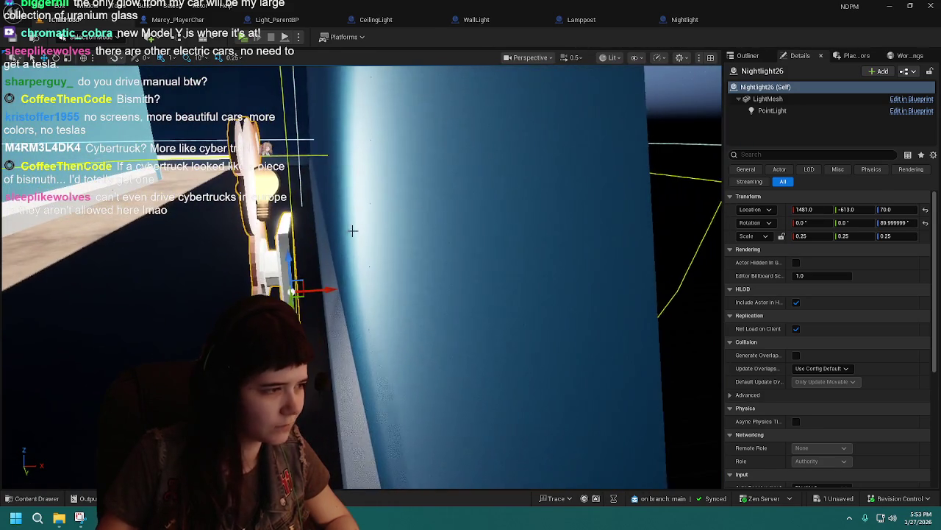
{"action": "left_click_drag", "start_coordinate": [324, 289], "coordinate": [445, 285]}
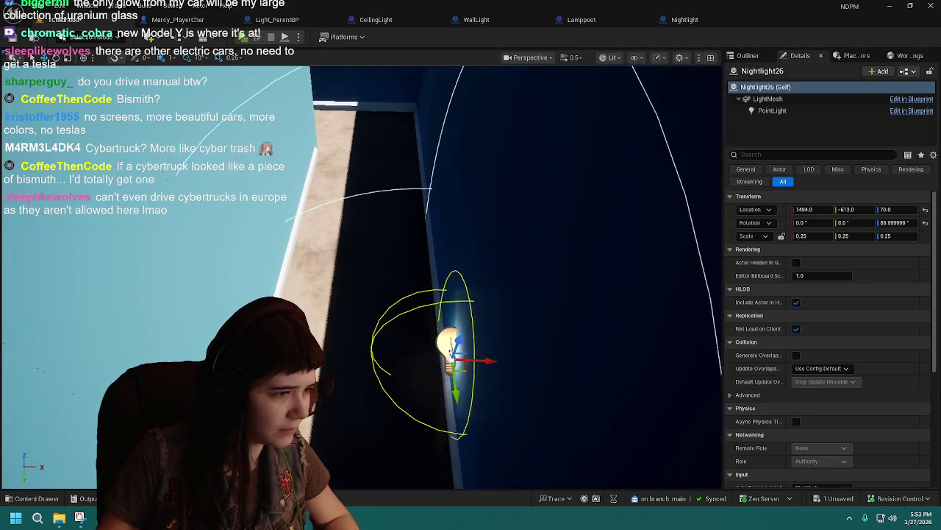
{"action": "scroll", "coordinate": [567, 311], "scroll_direction": "up", "scroll_amount": 2}
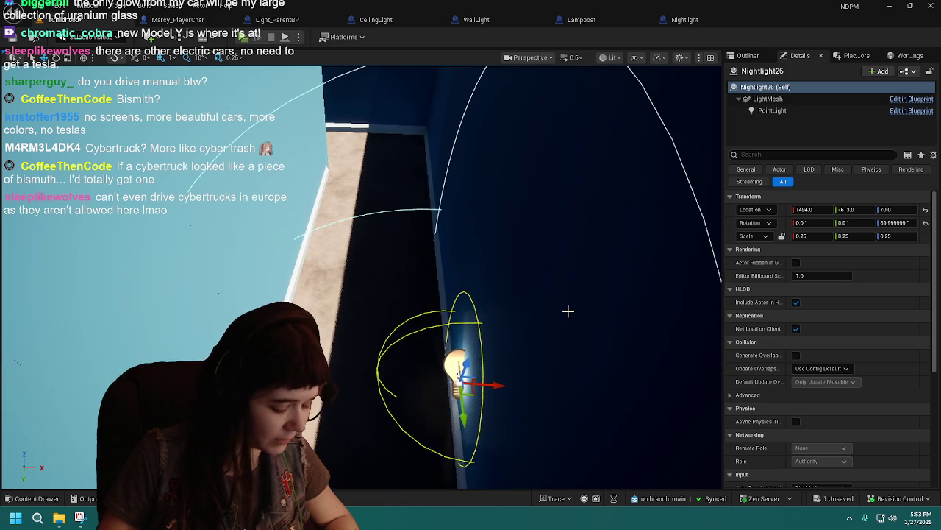
- Copy it as Nightlight27 at 1392, -1464 by the corner with 0° rotation
{"action": "mouse_move", "coordinate": [462, 381]}
{"action": "left_mouse_down", "text": "alt"}
{"action": "mouse_move", "coordinate": [384, 121]}
{"action": "mouse_move", "coordinate": [426, 156]}
{"action": "left_mouse_up", "text": "alt"}
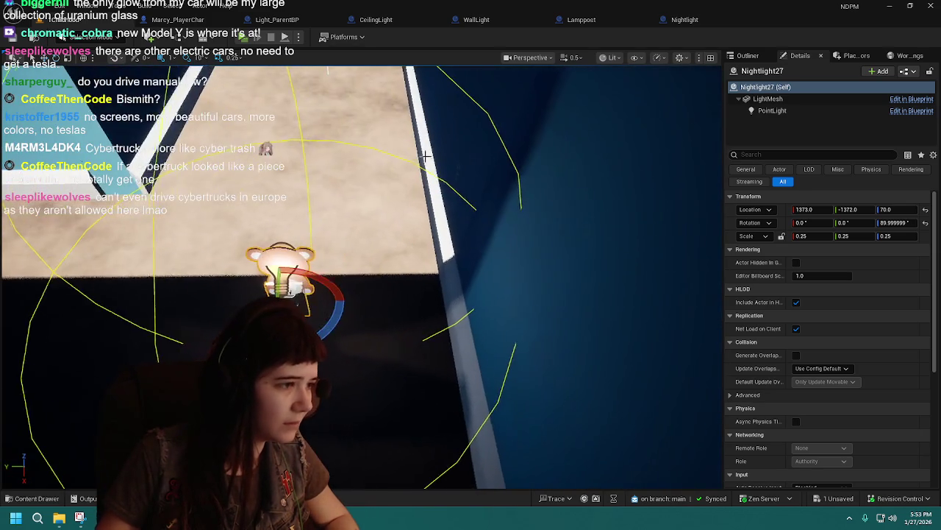
{"action": "mouse_move", "coordinate": [331, 315]}
{"action": "left_mouse_down"}
{"action": "mouse_move", "coordinate": [335, 323]}
{"action": "mouse_move", "coordinate": [346, 305]}
{"action": "left_mouse_up"}
{"action": "key", "text": "w"}
{"action": "mouse_move", "coordinate": [246, 298]}
{"action": "left_mouse_down"}
{"action": "mouse_move", "coordinate": [428, 304]}
{"action": "mouse_move", "coordinate": [412, 346]}
{"action": "mouse_move", "coordinate": [382, 316]}
{"action": "mouse_move", "coordinate": [393, 323]}
{"action": "mouse_move", "coordinate": [412, 309]}
{"action": "mouse_move", "coordinate": [438, 268]}
{"action": "mouse_move", "coordinate": [483, 263]}
{"action": "left_mouse_up"}
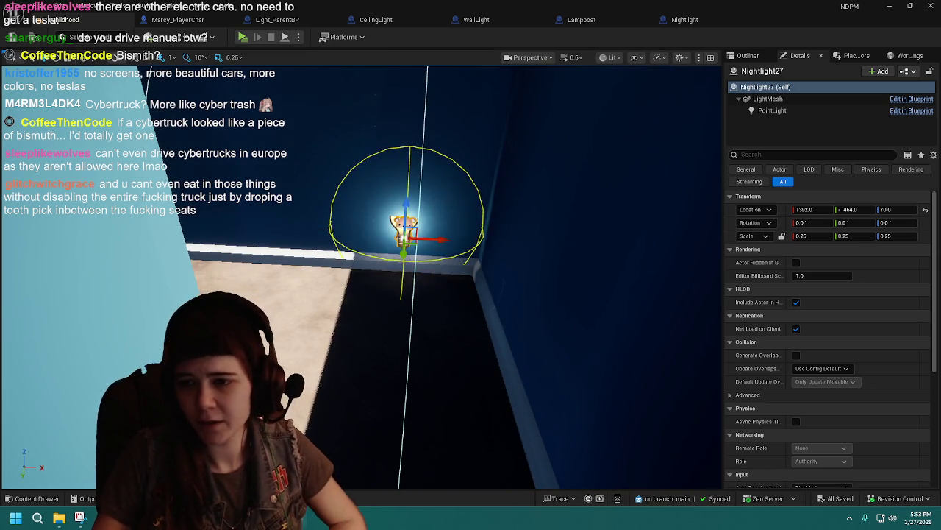
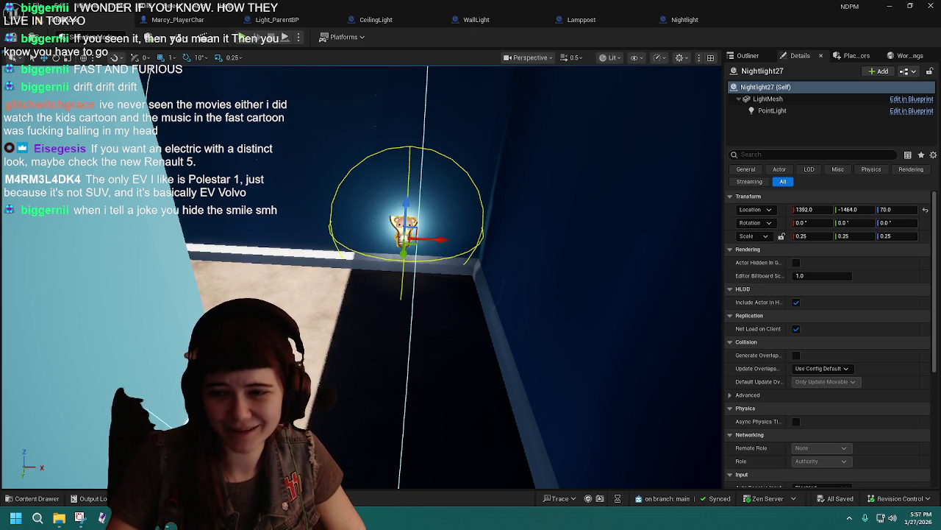
- Assign the Wall_Childhood_matInst material to the wall_doorway mesh's Element 0
{"action": "left_click_drag", "start_coordinate": [444, 347], "coordinate": [338, 334]}
{"action": "left_click", "coordinate": [441, 187]}
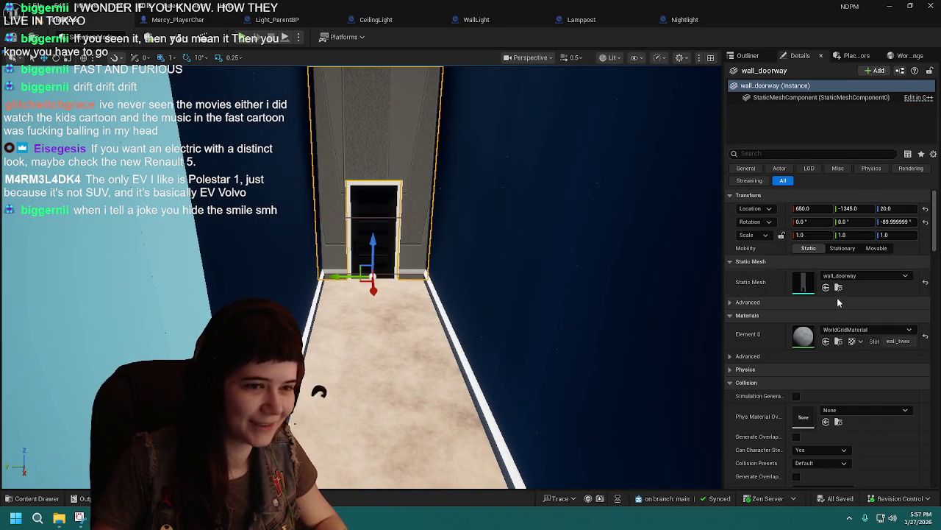
{"action": "left_click", "coordinate": [248, 257]}
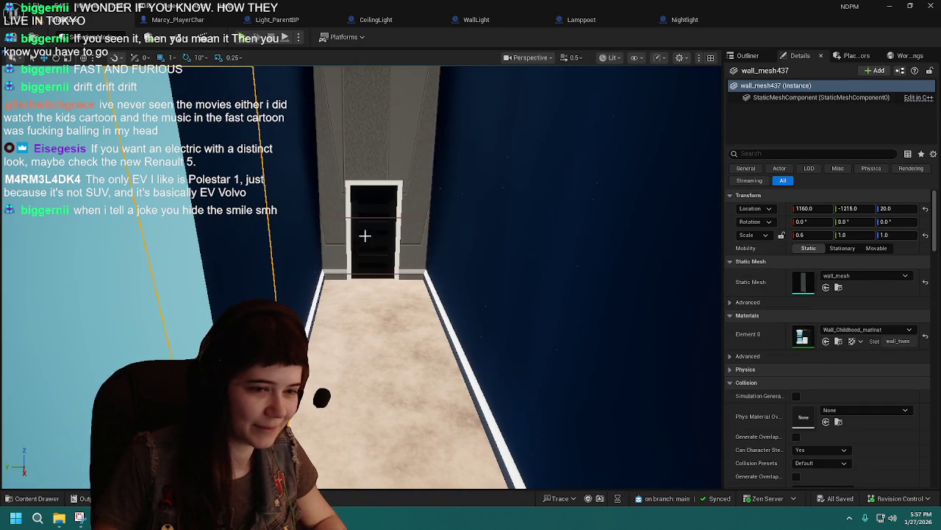
{"action": "left_click", "coordinate": [430, 155]}
{"action": "left_click", "coordinate": [893, 329]}
{"action": "type", "text": "wall"}
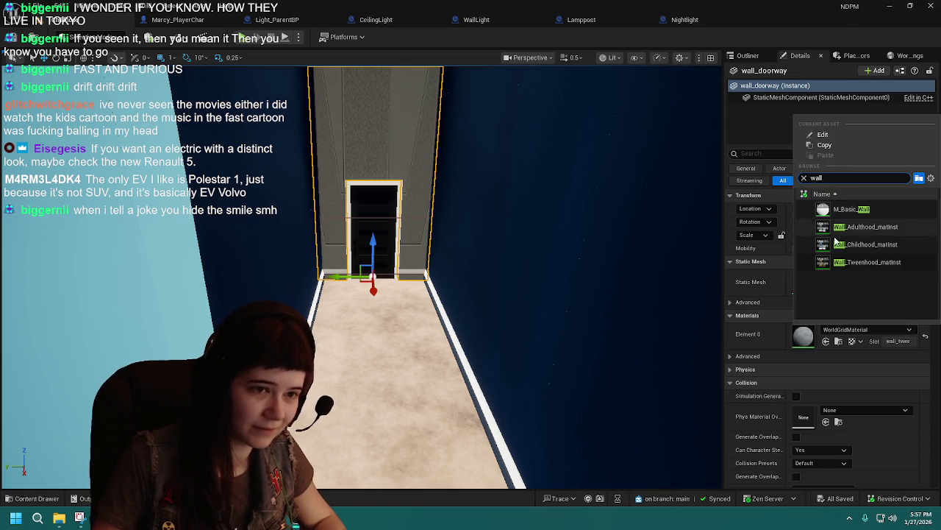
{"action": "left_click", "coordinate": [838, 245]}
- Collapse the Nightlights, Props and Walls folders in the Outliner
{"action": "left_click", "coordinate": [748, 55]}
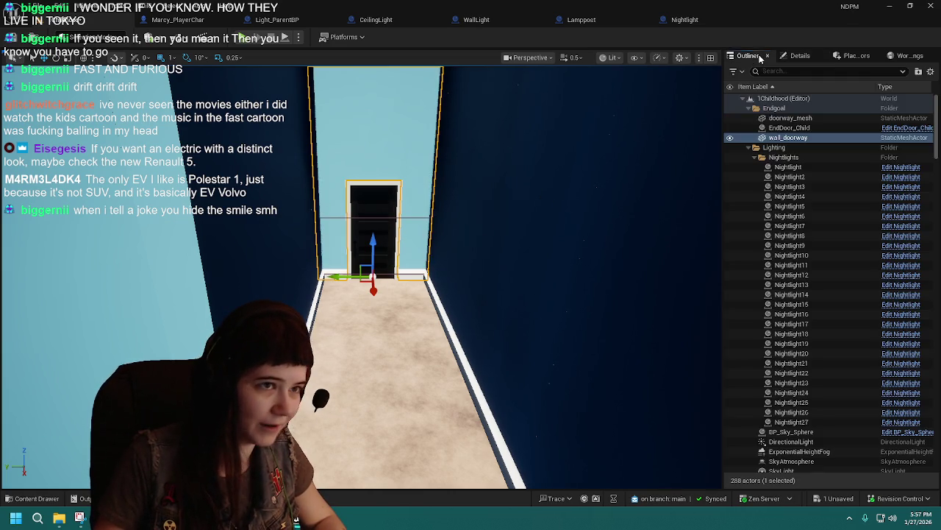
{"action": "left_click", "coordinate": [755, 156]}
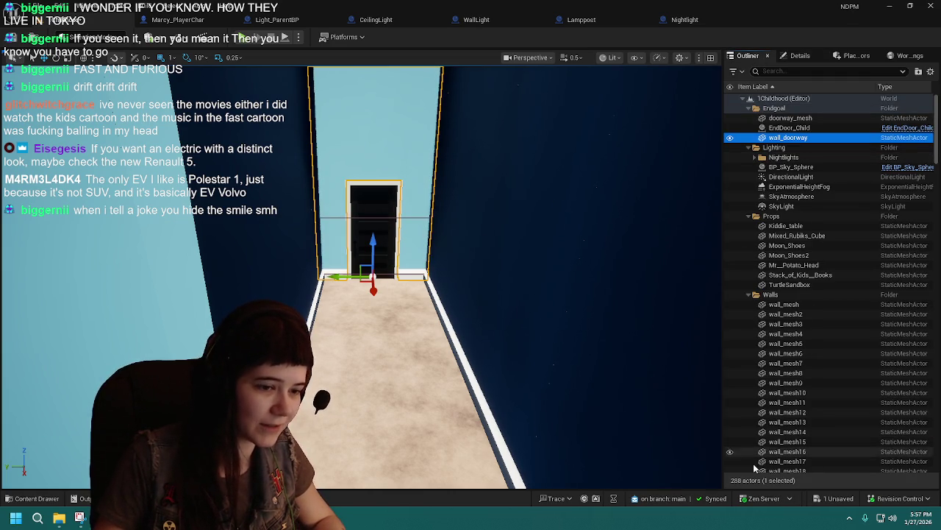
{"action": "left_click", "coordinate": [748, 216]}
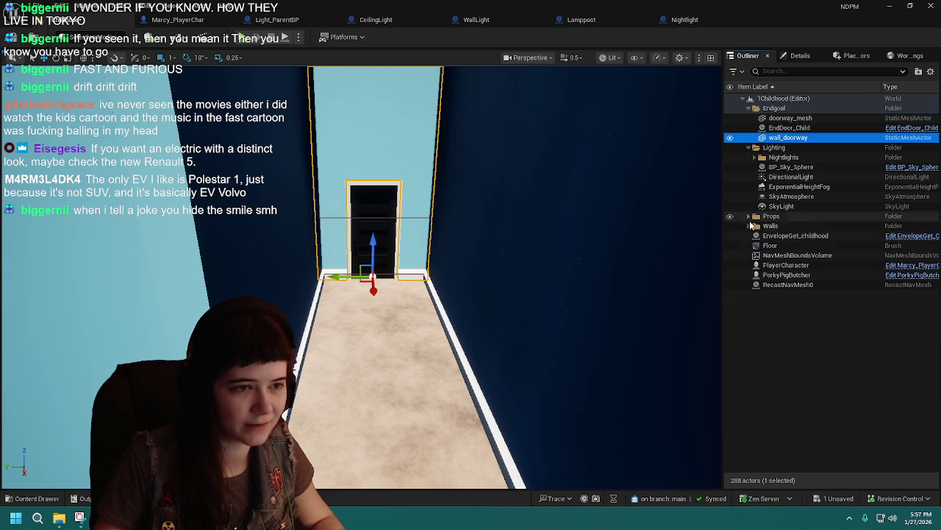
{"action": "left_click", "coordinate": [751, 332]}
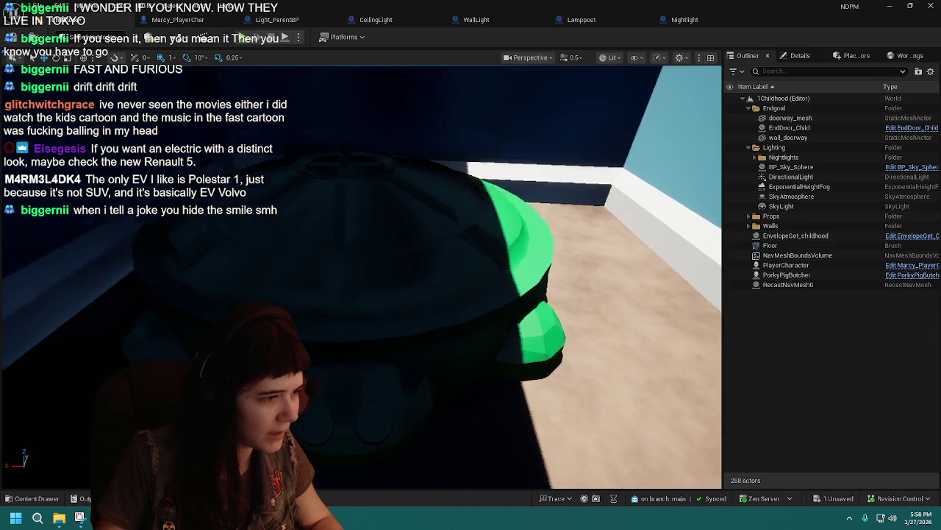
{"action": "left_click", "coordinate": [514, 309]}
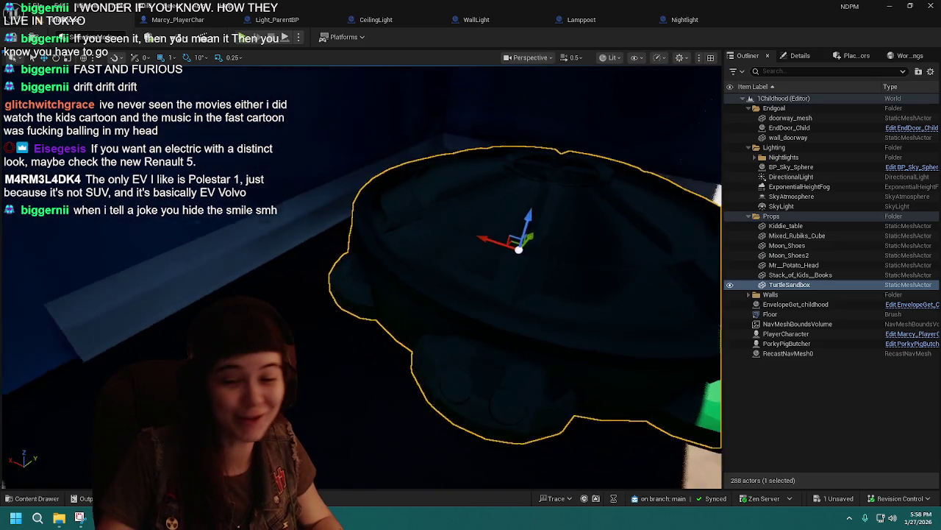
{"action": "left_click_drag", "start_coordinate": [466, 346], "coordinate": [466, 346]}
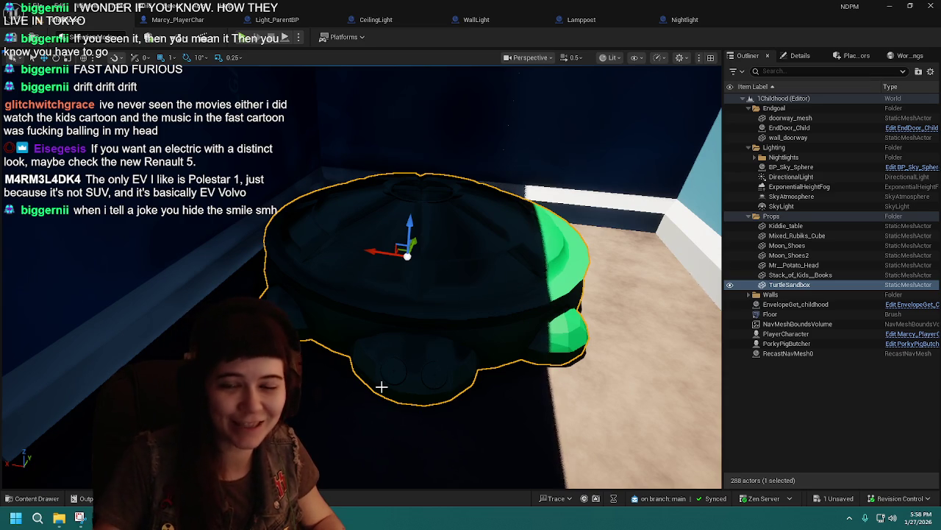
{"action": "left_click_drag", "start_coordinate": [428, 395], "coordinate": [429, 395]}
{"action": "key", "text": "f"}
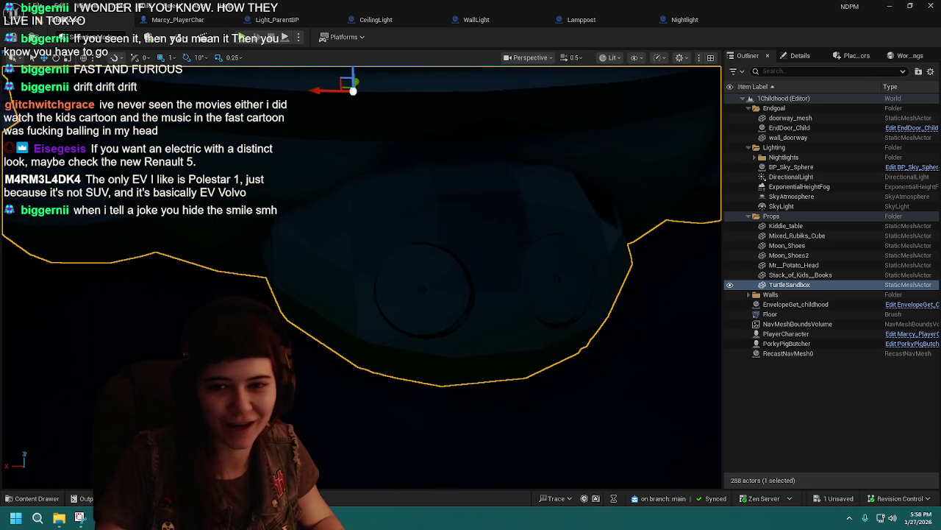
{"action": "left_click_drag", "start_coordinate": [429, 395], "coordinate": [448, 379]}
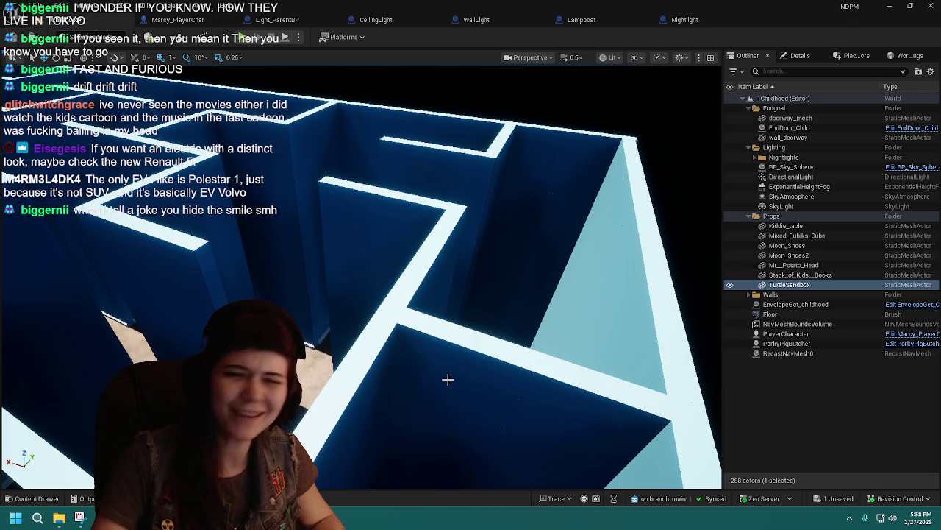
{"action": "left_click_drag", "start_coordinate": [463, 357], "coordinate": [463, 353]}
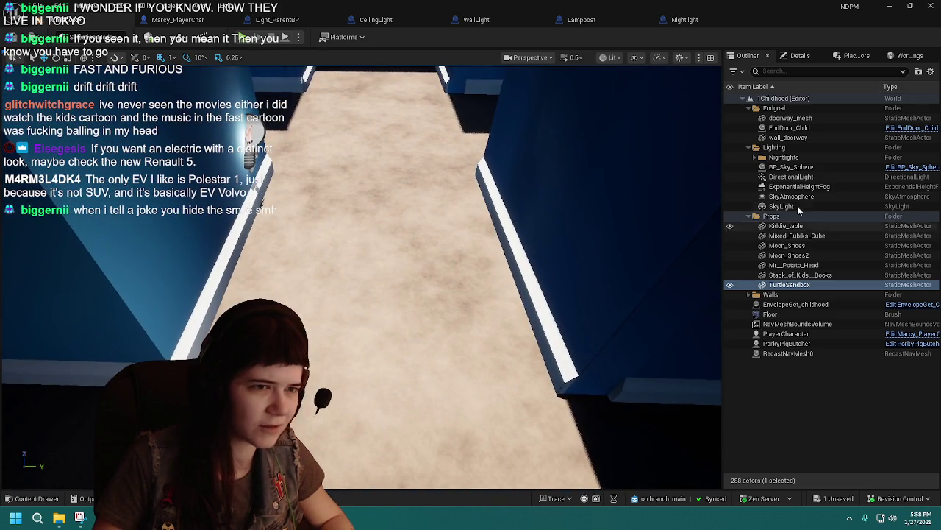
- Change the DirectionalLight's rotation Y from -100 to 100 to darken the maze
{"action": "left_click", "coordinate": [791, 177]}
{"action": "left_click", "coordinate": [800, 56]}
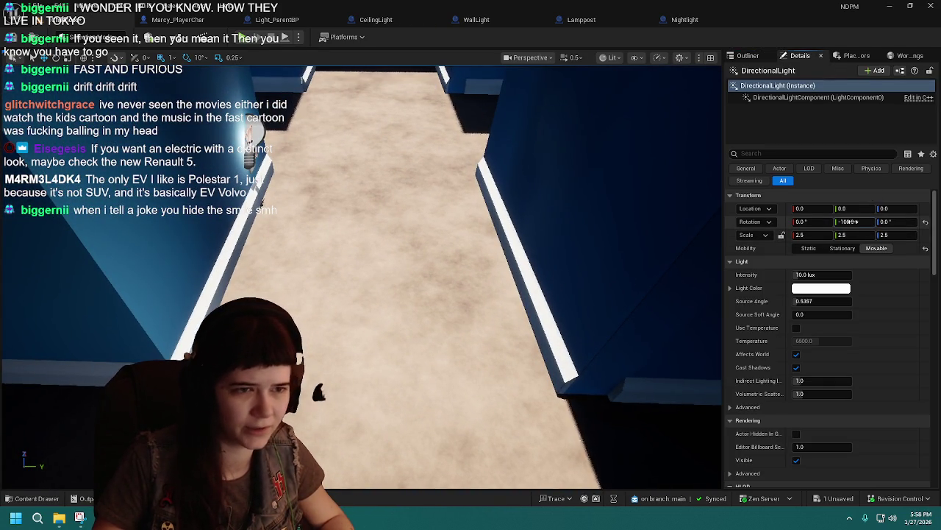
{"action": "left_click_drag", "start_coordinate": [848, 221], "coordinate": [848, 221]}
- Fly through the darkened maze, save the level, and open the Levels folder
{"action": "left_click_drag", "start_coordinate": [463, 353], "coordinate": [544, 237]}
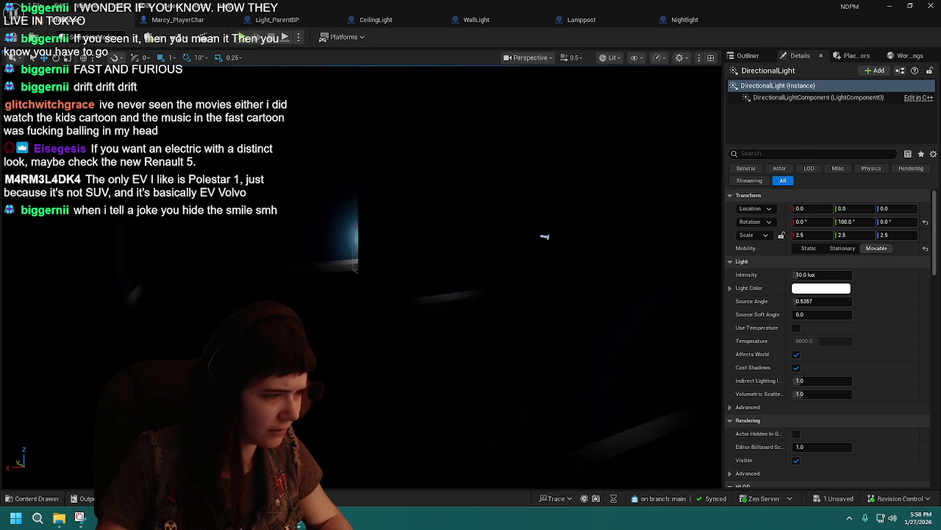
{"action": "left_click_drag", "start_coordinate": [483, 364], "coordinate": [483, 363]}
{"action": "key", "text": "ctrl+s"}
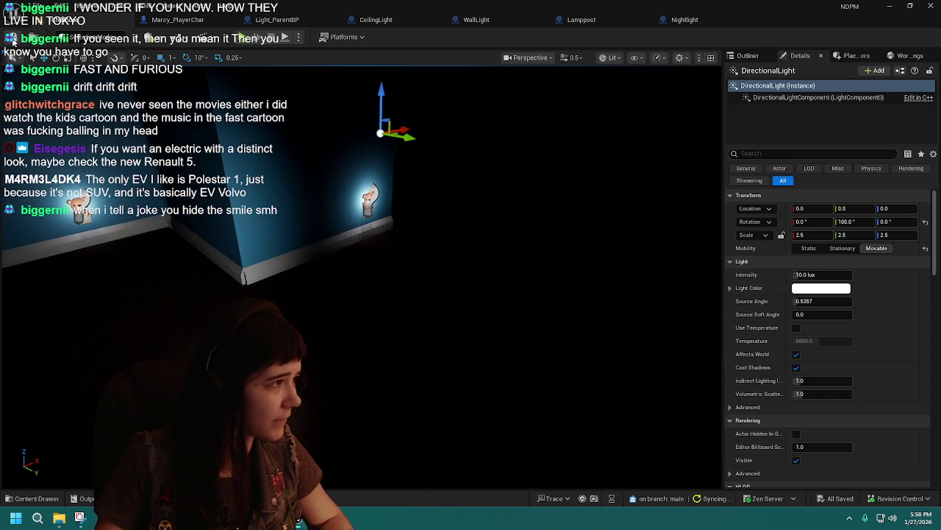
{"action": "left_click", "coordinate": [33, 498]}
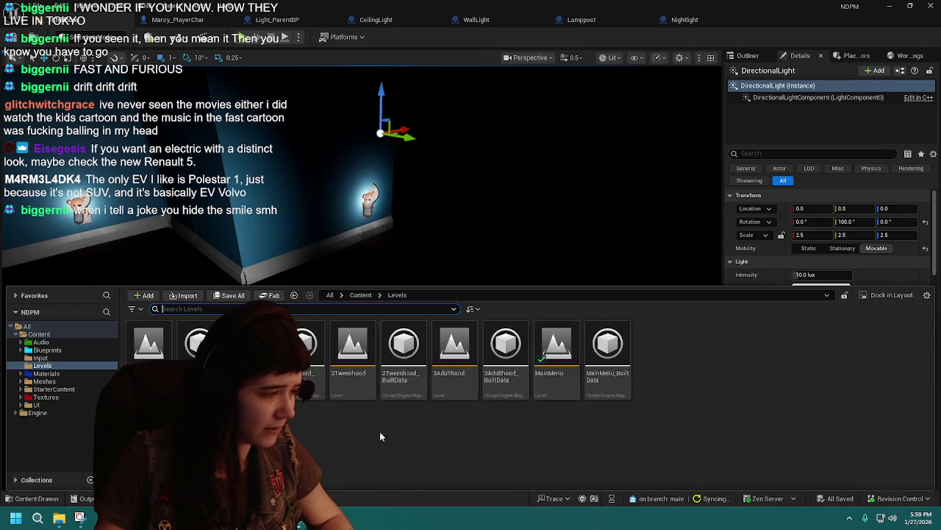
- Open the 2Tweenhood level and fly forward along its lit corridor toward a ceiling lamp
{"action": "left_click", "coordinate": [353, 354]}
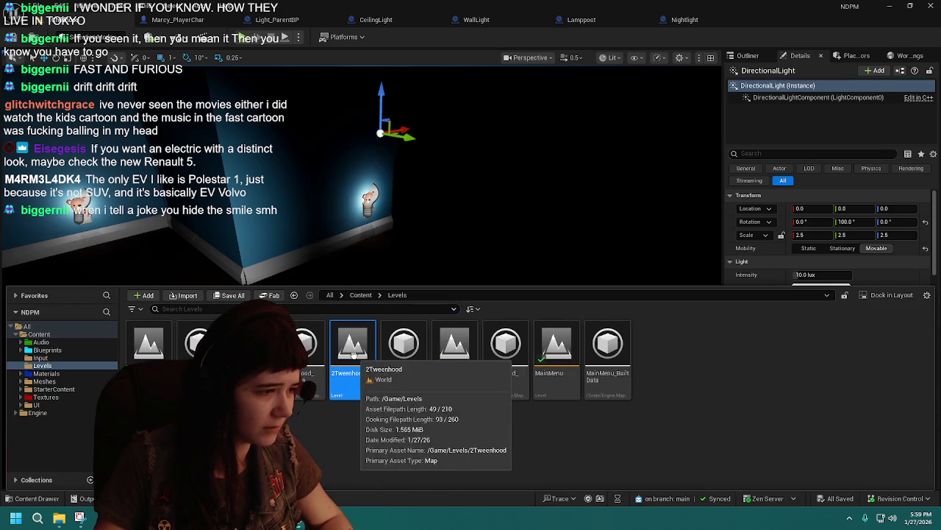
{"action": "double_click", "coordinate": [353, 355]}
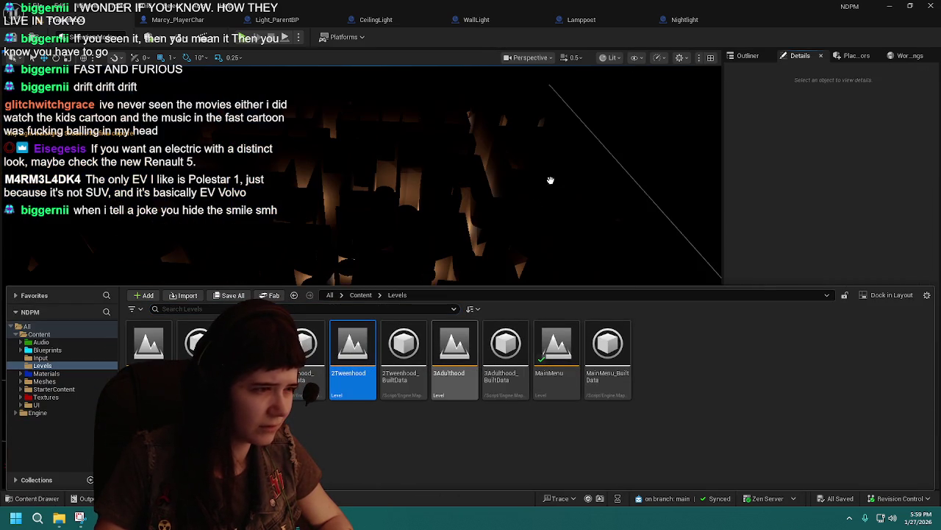
{"action": "scroll", "coordinate": [411, 292], "scroll_direction": "up", "scroll_amount": 2}
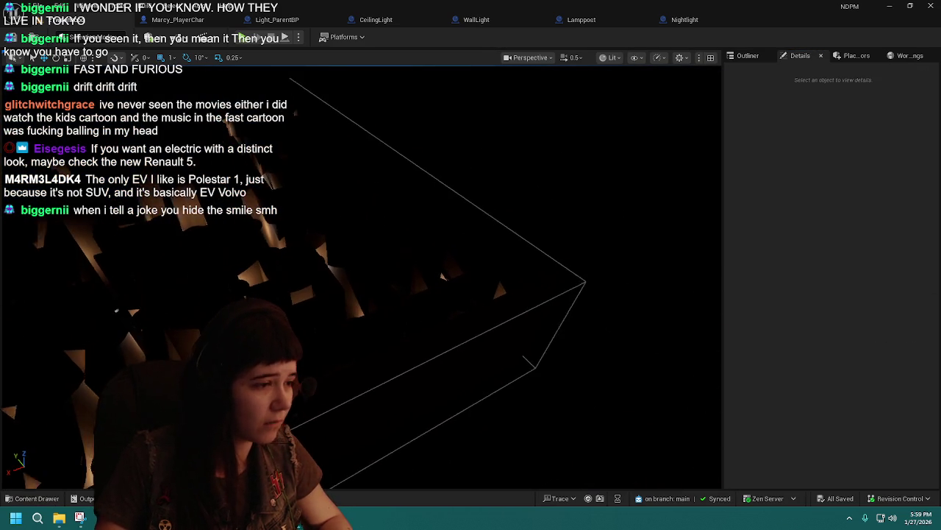
{"action": "key", "text": "w"}
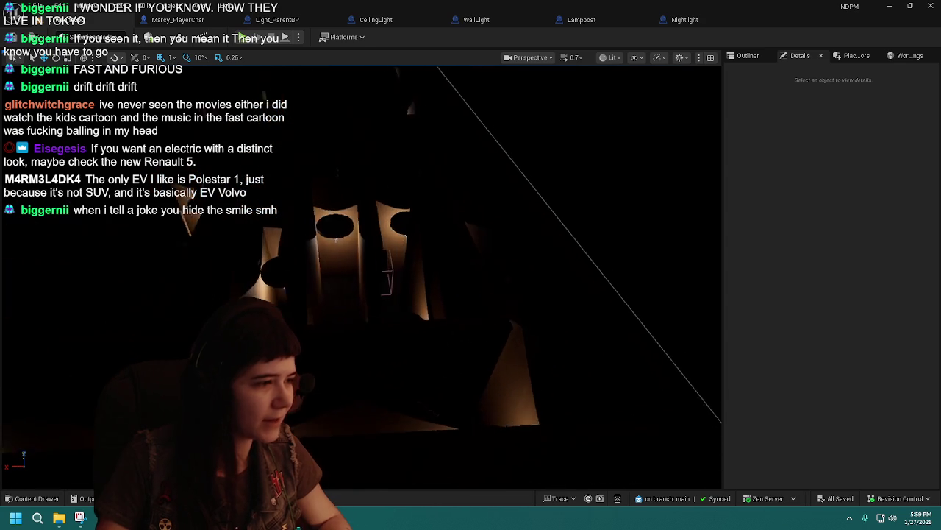
{"action": "key", "text": "w"}
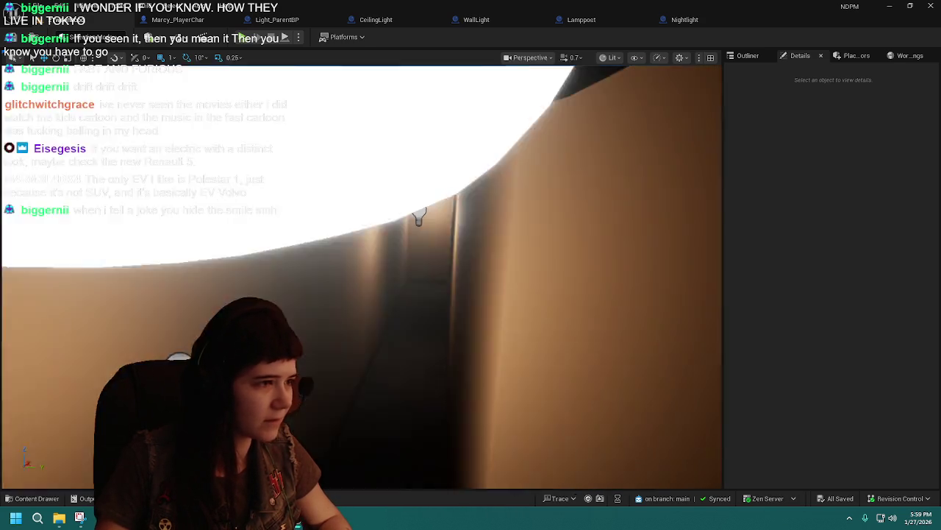
{"action": "key", "text": "w"}
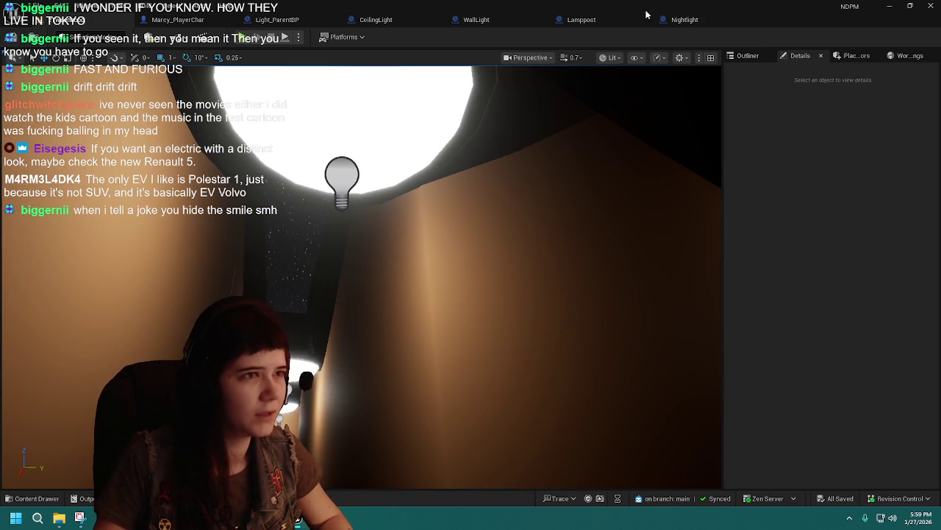
- Briefly open the CeilingLight blueprint, then look along the corridor of wall lamps
{"action": "left_click", "coordinate": [386, 20]}
{"action": "left_click", "coordinate": [438, 20]}
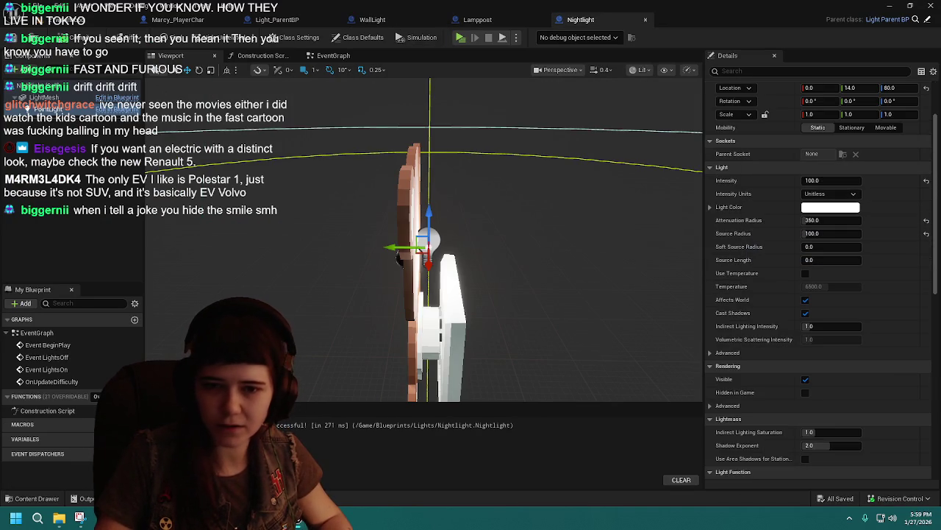
{"action": "left_click", "coordinate": [101, 21]}
{"action": "left_click_drag", "start_coordinate": [589, 146], "coordinate": [589, 173]}
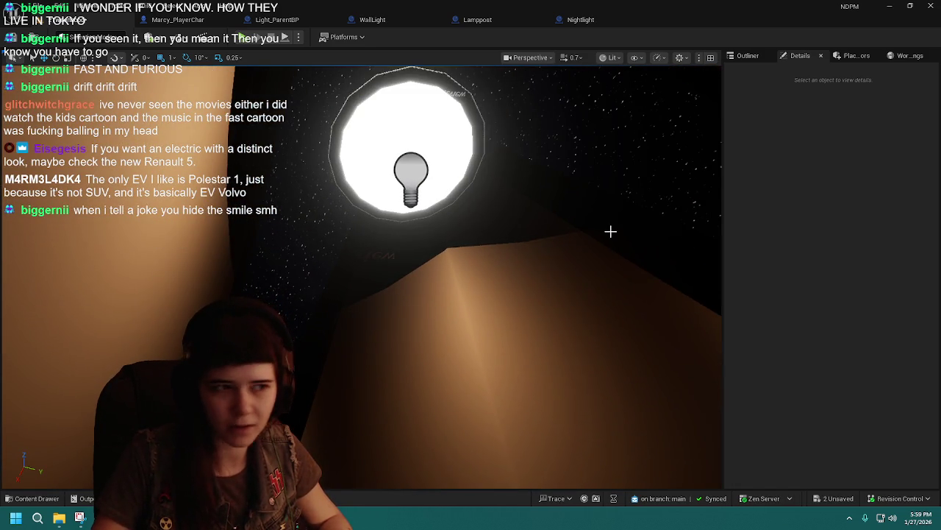
{"action": "left_click_drag", "start_coordinate": [611, 232], "coordinate": [647, 294]}
{"action": "left_click_drag", "start_coordinate": [579, 228], "coordinate": [556, 234]}
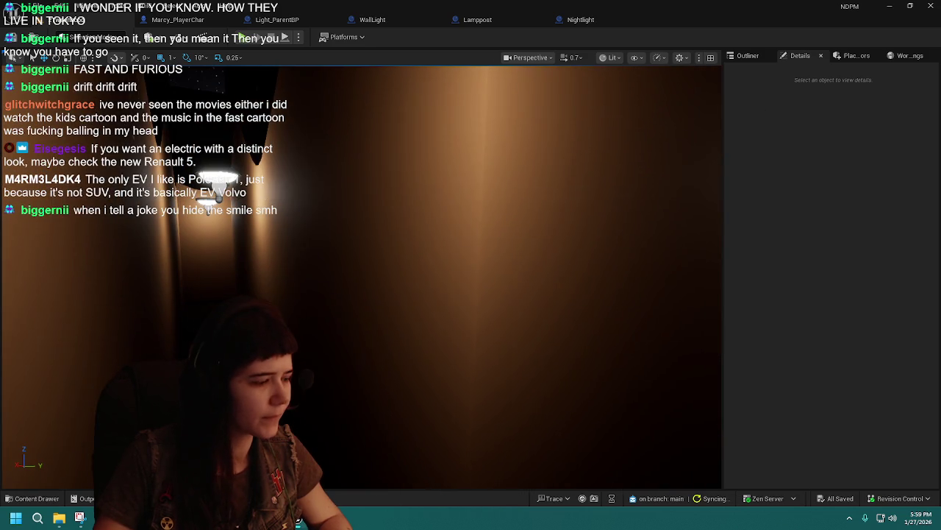
{"action": "left_click", "coordinate": [33, 498]}
- Open the 3Adulthood level and select wall light WallLight202 to view its properties
{"action": "double_click", "coordinate": [455, 351]}
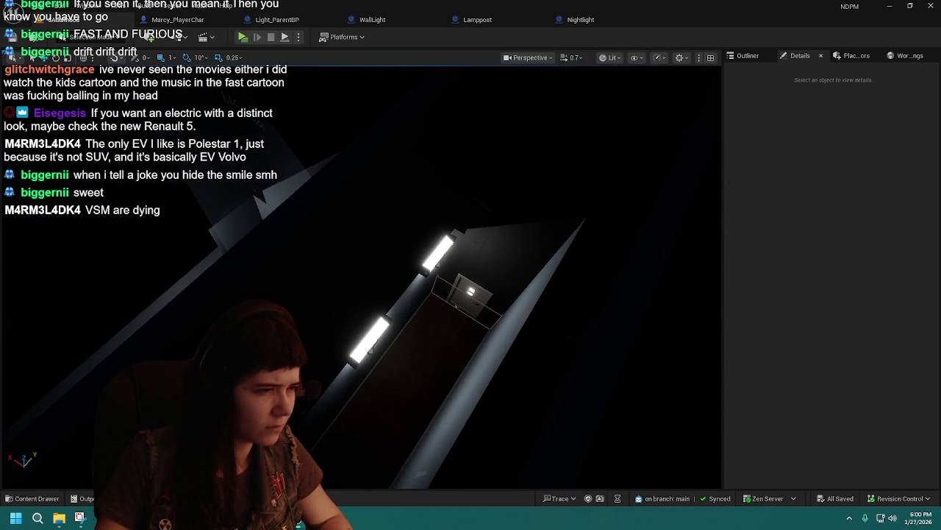
{"action": "left_click", "coordinate": [441, 250]}
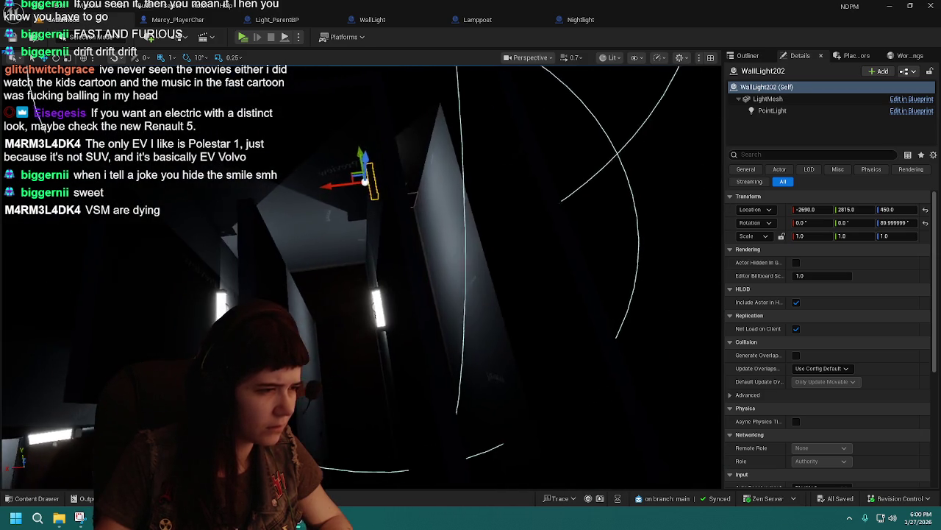
{"action": "left_click", "coordinate": [745, 55]}
{"action": "left_click", "coordinate": [801, 56]}
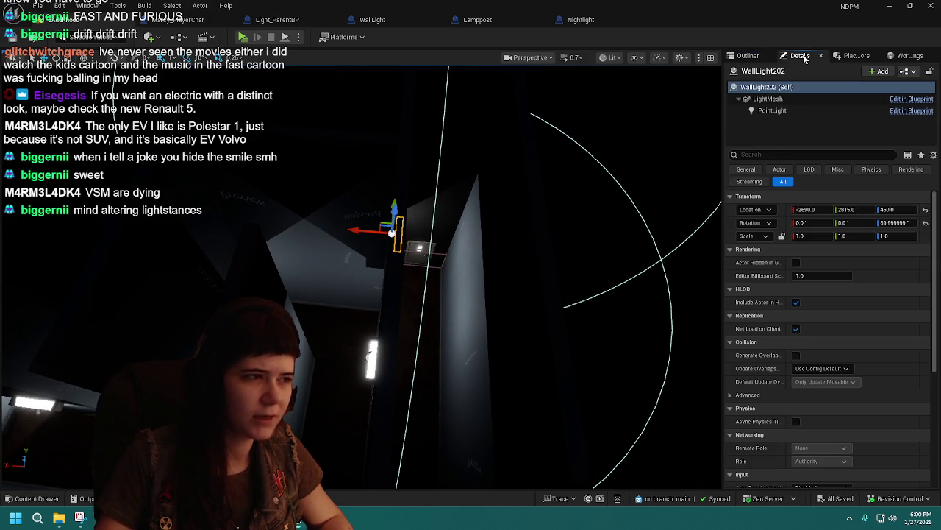
- Inspect the WallLight blueprint's mesh and select its PointLight component
{"action": "left_click", "coordinate": [419, 28]}
{"action": "left_click_drag", "start_coordinate": [846, 179], "coordinate": [883, 178]}
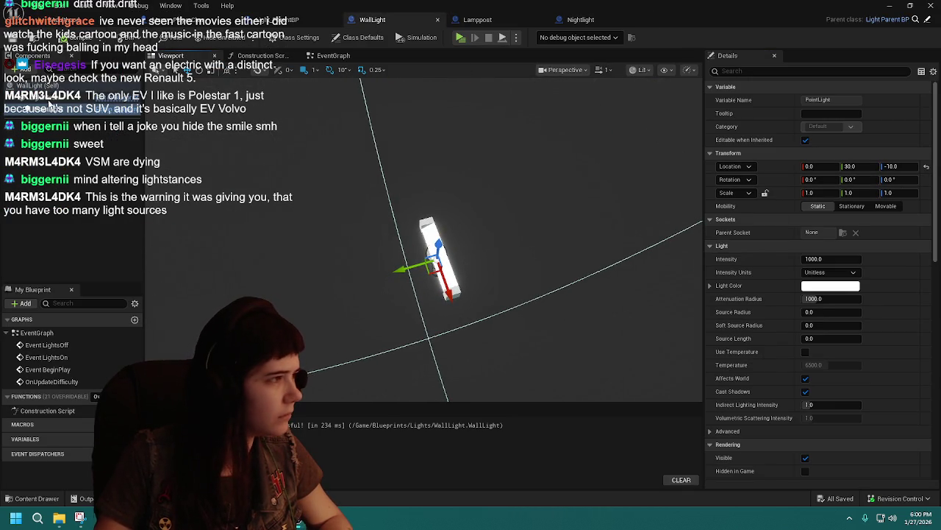
{"action": "left_click", "coordinate": [48, 96]}
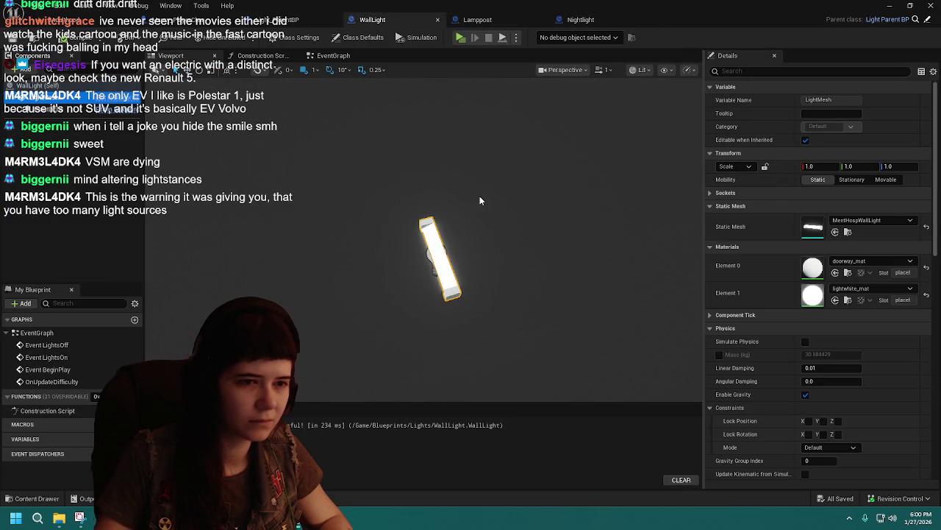
{"action": "mouse_move", "coordinate": [483, 192]}
{"action": "left_mouse_down"}
{"action": "mouse_move", "coordinate": [438, 193]}
{"action": "mouse_move", "coordinate": [450, 193]}
{"action": "left_mouse_up"}
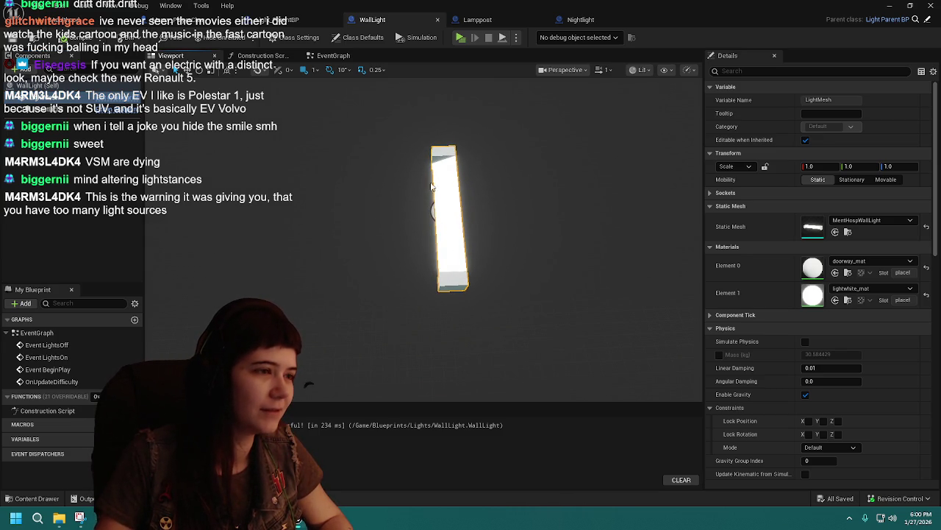
{"action": "left_click", "coordinate": [69, 110]}
{"action": "type", "text": "180"}
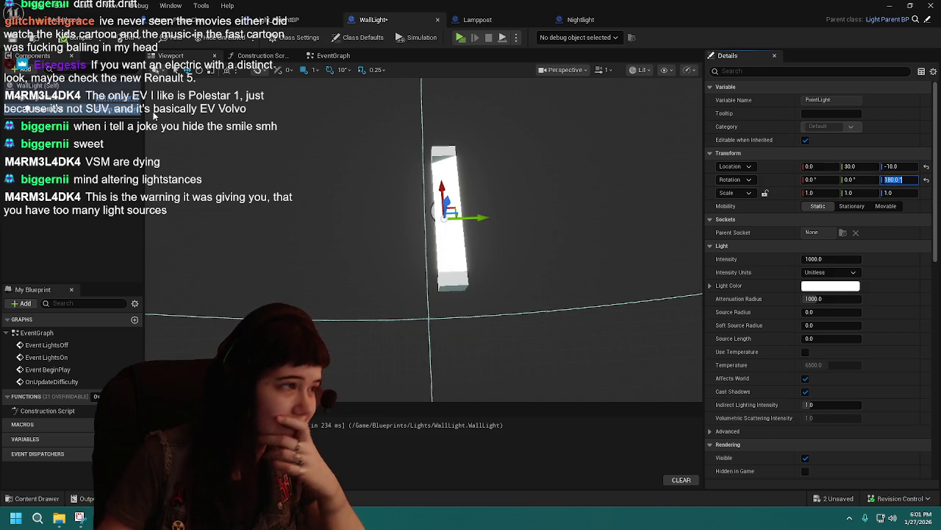
- Compare against the Nightlight and Lamppost blueprints, then view the maze from above
{"action": "left_click", "coordinate": [67, 18]}
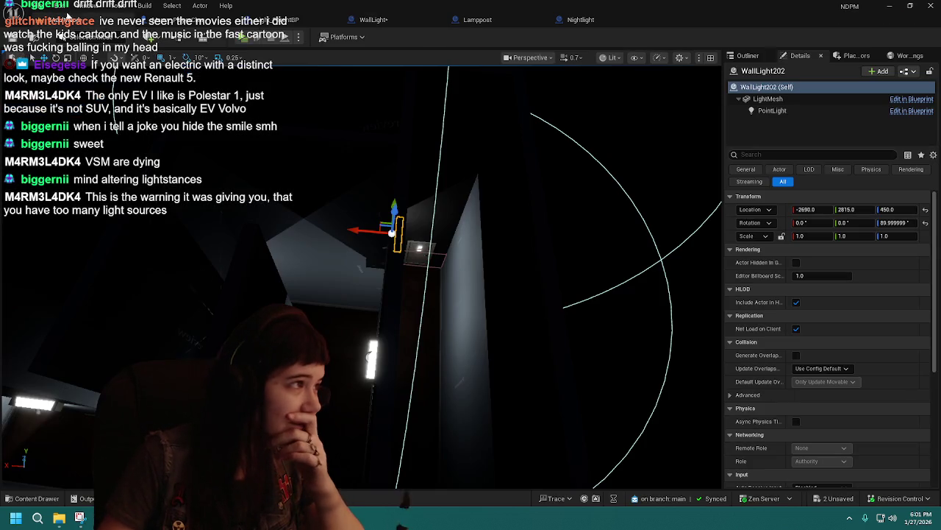
{"action": "left_click", "coordinate": [580, 20]}
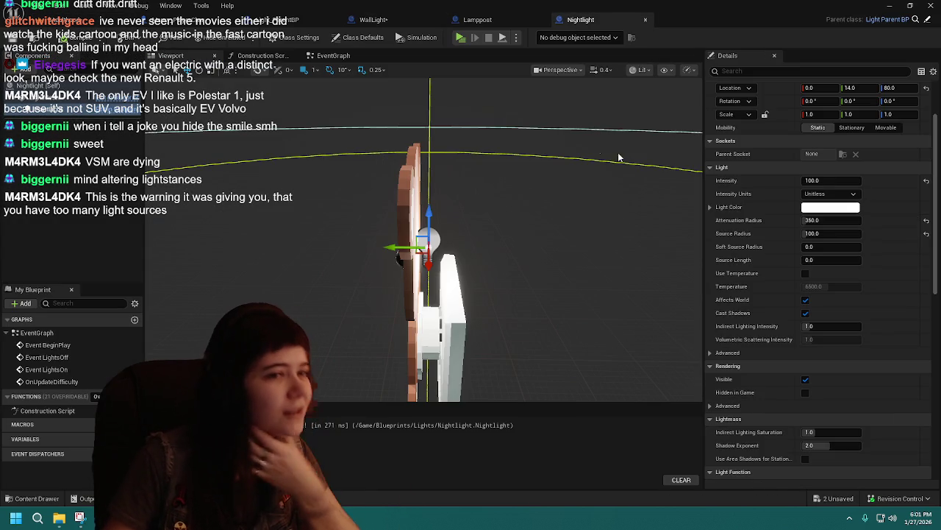
{"action": "left_click", "coordinate": [462, 20]}
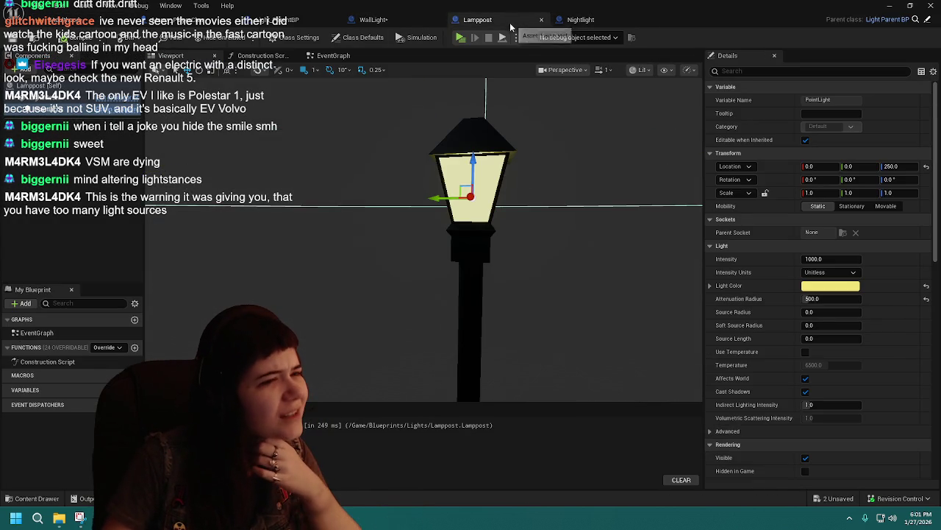
{"action": "left_click", "coordinate": [412, 22]}
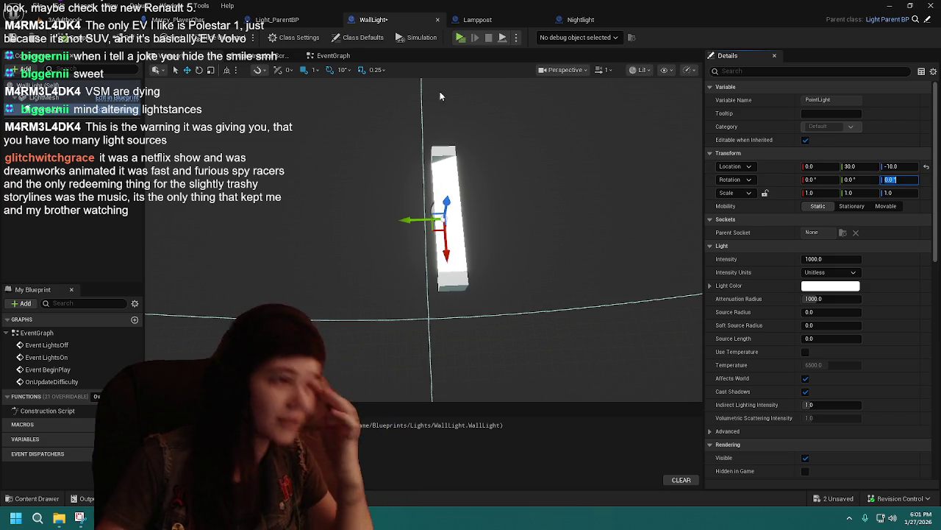
{"action": "left_click", "coordinate": [110, 22]}
{"action": "mouse_move", "coordinate": [548, 280]}
{"action": "left_mouse_down"}
{"action": "mouse_move", "coordinate": [548, 397]}
{"action": "mouse_move", "coordinate": [531, 256]}
{"action": "left_mouse_up"}
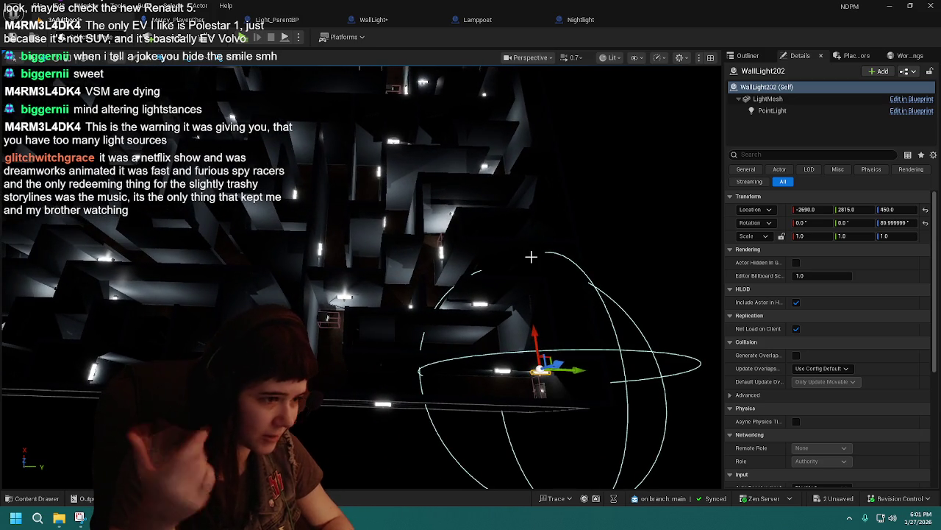
{"action": "left_click_drag", "start_coordinate": [649, 267], "coordinate": [463, 261]}
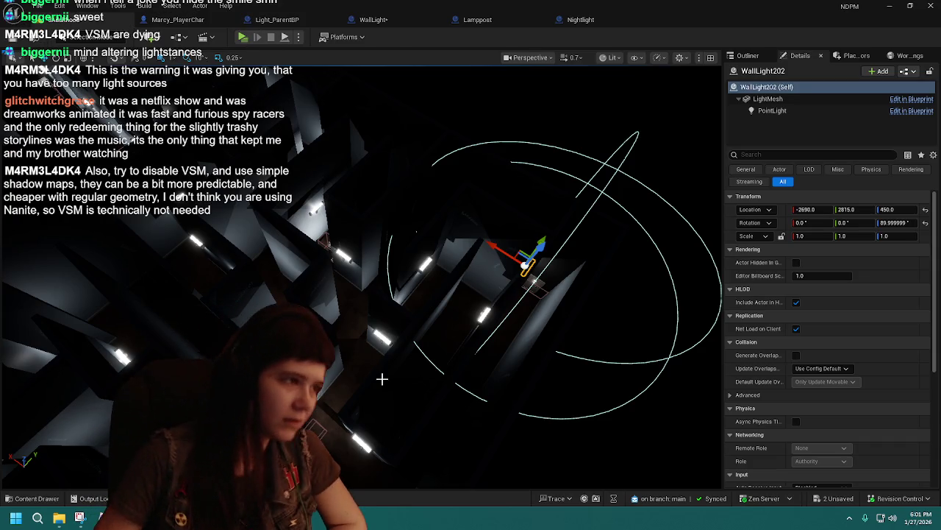
{"action": "mouse_move", "coordinate": [456, 375]}
{"action": "left_mouse_down"}
{"action": "mouse_move", "coordinate": [324, 335]}
{"action": "mouse_move", "coordinate": [310, 365]}
{"action": "mouse_move", "coordinate": [348, 456]}
{"action": "mouse_move", "coordinate": [368, 433]}
{"action": "mouse_move", "coordinate": [296, 382]}
{"action": "mouse_move", "coordinate": [294, 324]}
{"action": "mouse_move", "coordinate": [323, 339]}
{"action": "mouse_move", "coordinate": [378, 298]}
{"action": "mouse_move", "coordinate": [398, 478]}
{"action": "mouse_move", "coordinate": [448, 259]}
{"action": "left_mouse_up"}
- Reduce the WallLight PointLight attenuation radius from 1000 to 500 and return to the maze
{"action": "left_click", "coordinate": [400, 20]}
{"action": "type", "text": "500"}
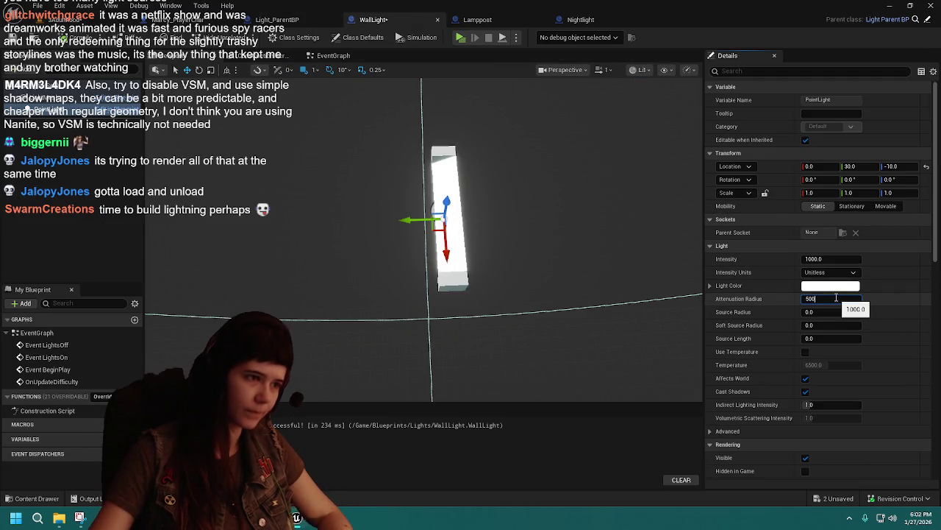
{"action": "left_click", "coordinate": [6, 19]}
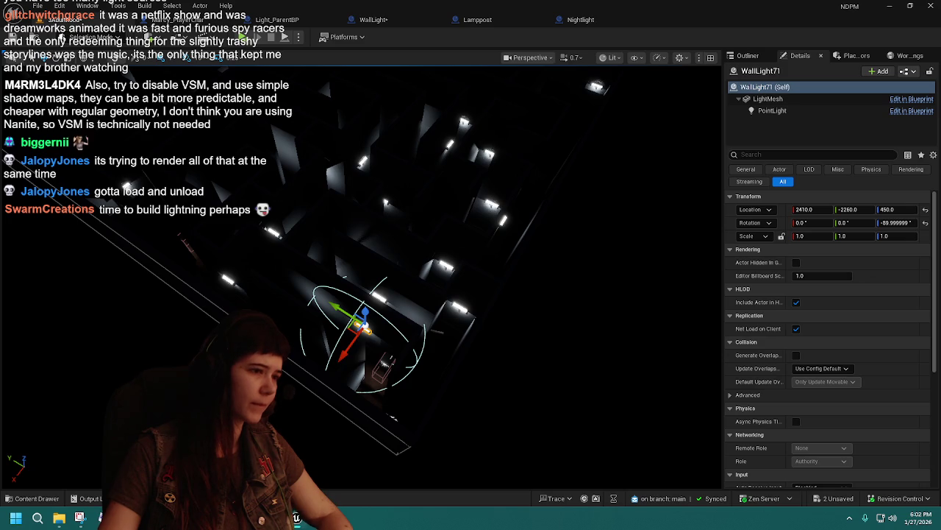
{"action": "scroll", "coordinate": [393, 418], "scroll_direction": "up", "scroll_amount": 5}
{"action": "mouse_move", "coordinate": [394, 486]}
{"action": "left_mouse_down"}
{"action": "mouse_move", "coordinate": [393, 427]}
{"action": "mouse_move", "coordinate": [463, 412]}
{"action": "mouse_move", "coordinate": [467, 400]}
{"action": "left_mouse_up"}
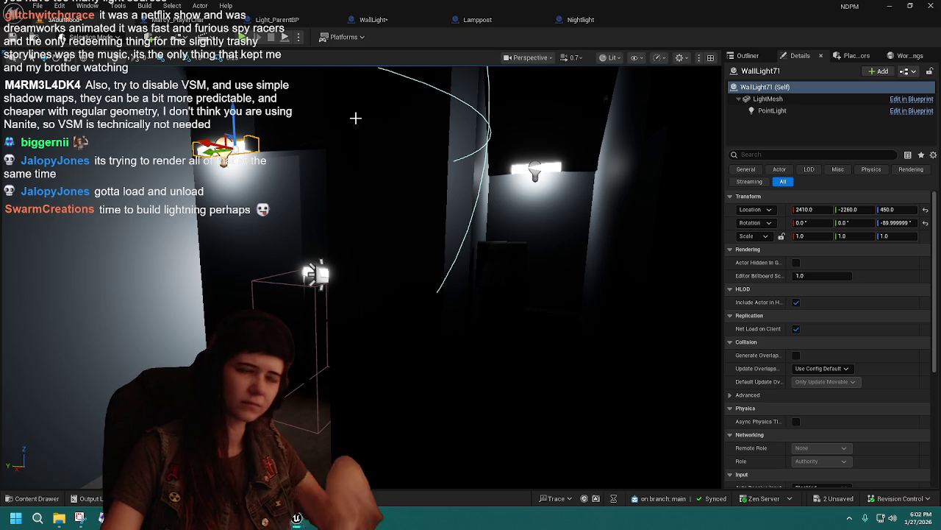
{"action": "left_click", "coordinate": [377, 22]}
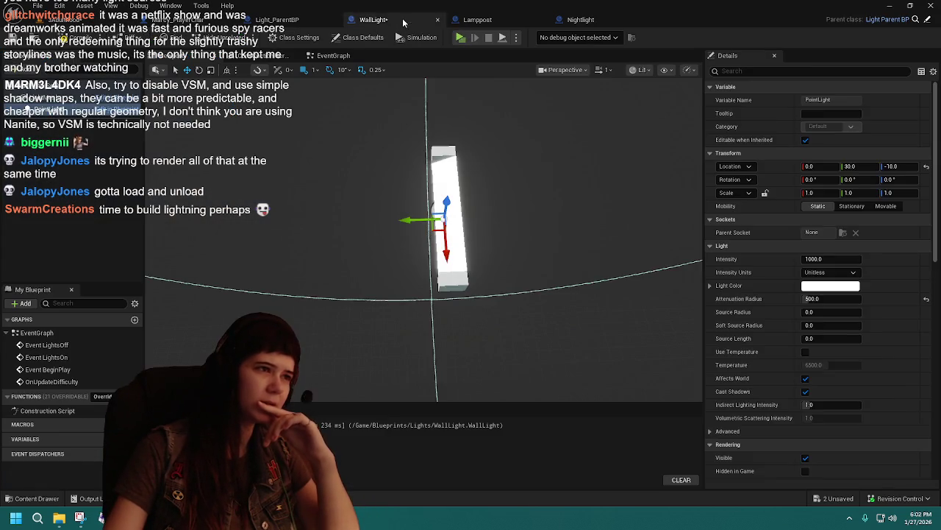
{"action": "middle_click", "coordinate": [404, 22]}
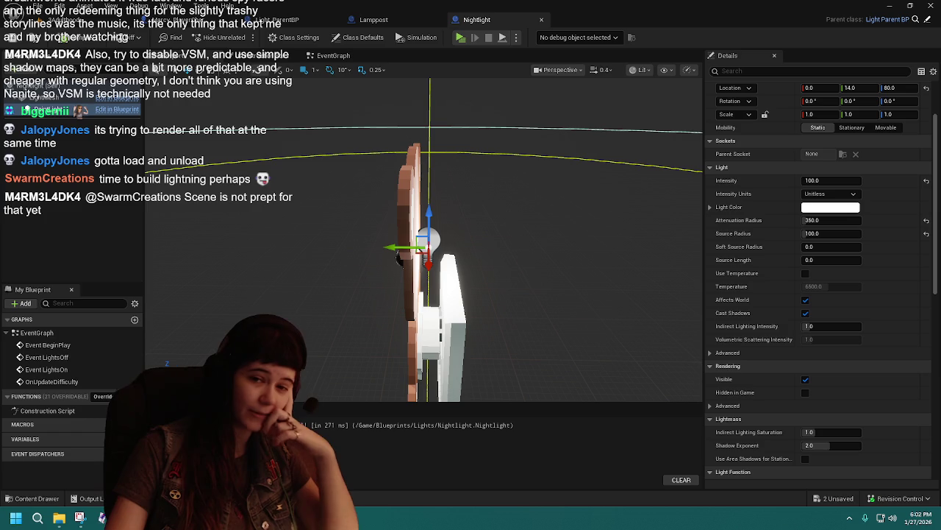
{"action": "key", "text": "ctrl+Tab"}
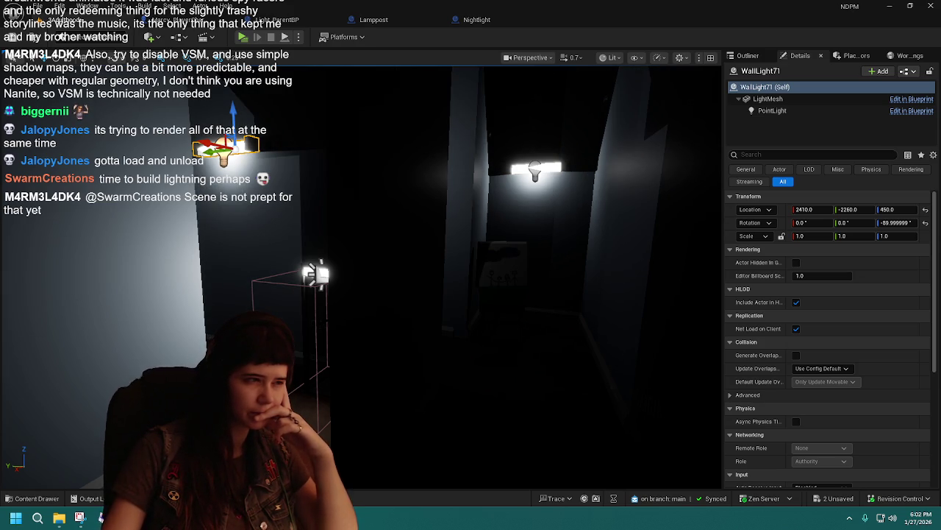
{"action": "left_click_drag", "start_coordinate": [539, 280], "coordinate": [567, 426]}
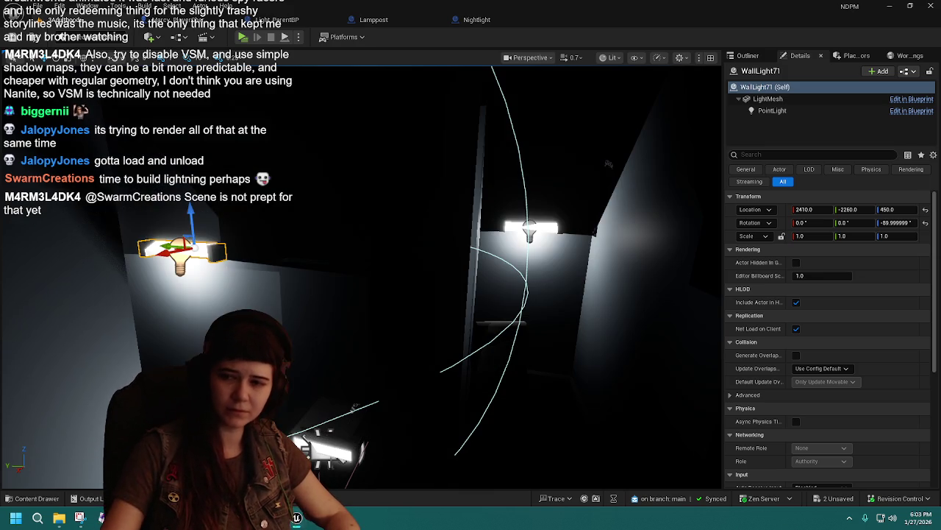
- Fly through the corridors around WallLight71 to inspect the smaller light pools
{"action": "key", "text": "Down"}
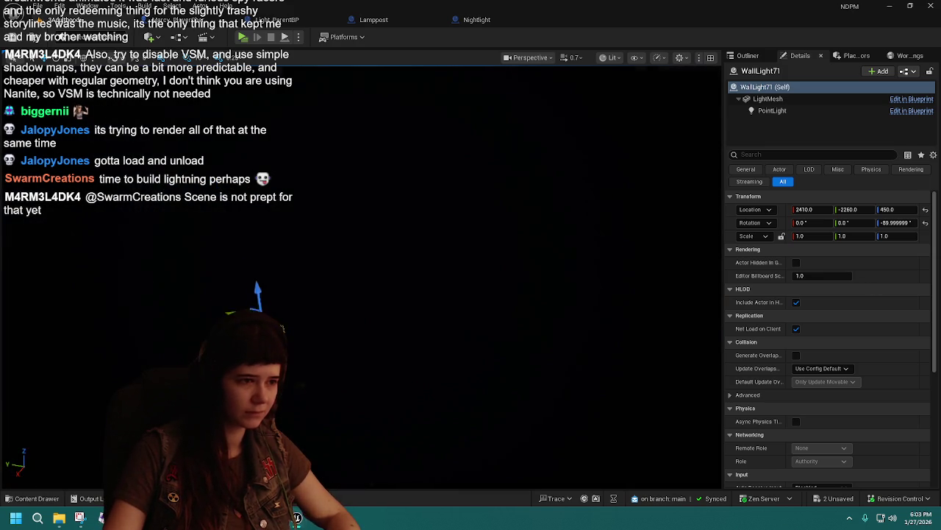
{"action": "key", "text": "Up"}
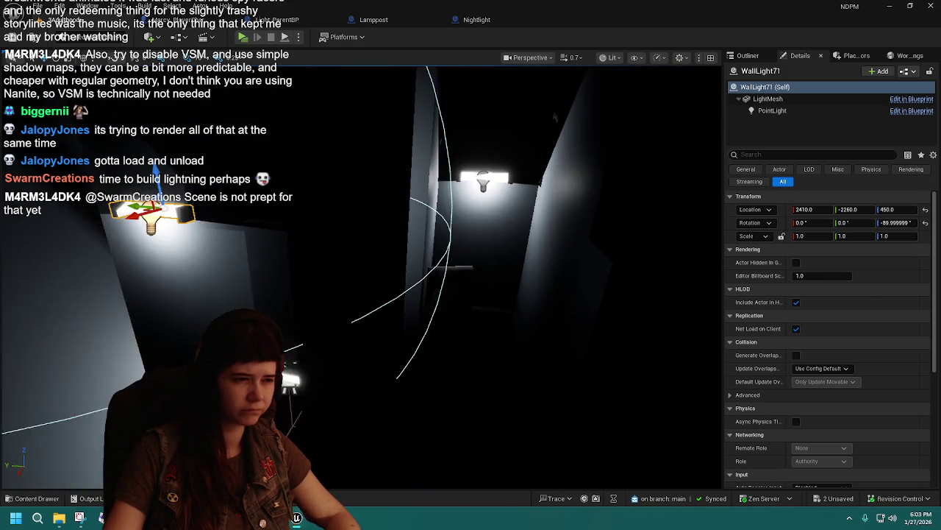
{"action": "key", "text": "Down"}
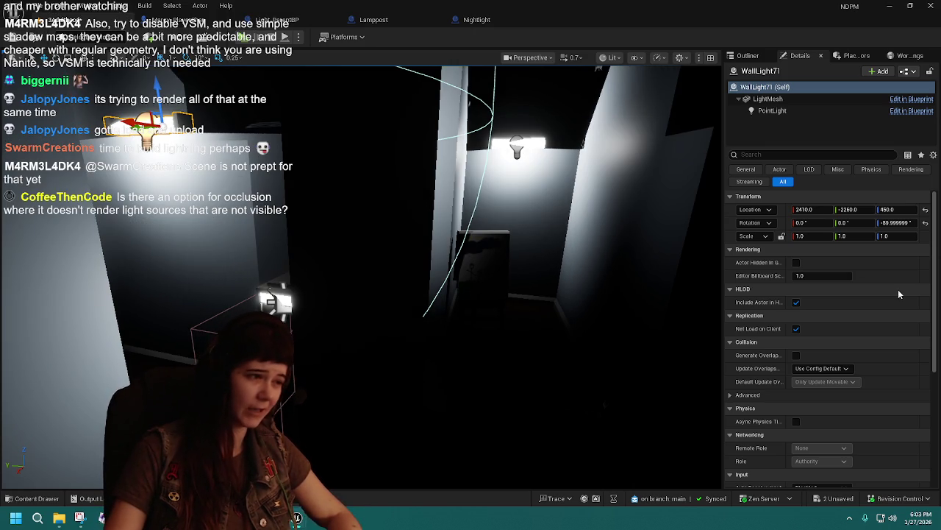
{"action": "key", "text": "Up"}
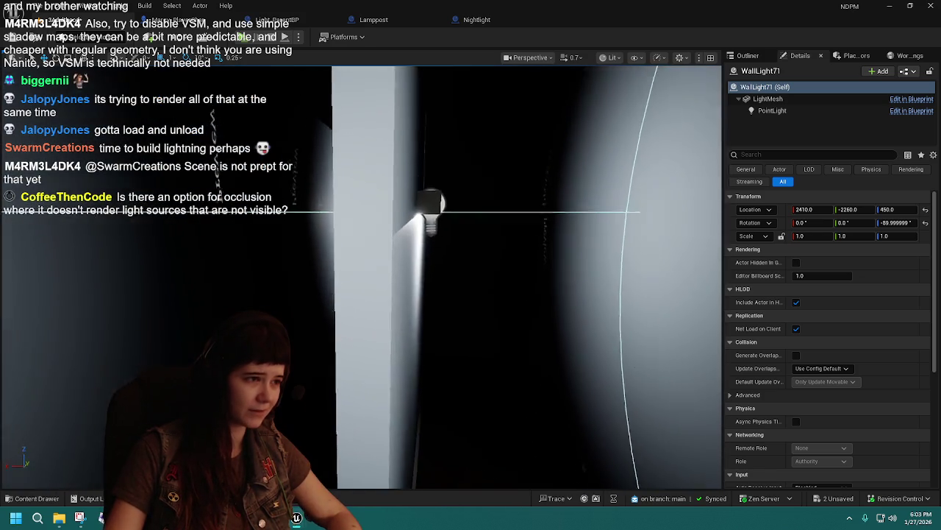
{"action": "key", "text": "Left"}
{"action": "key", "text": "Left"}
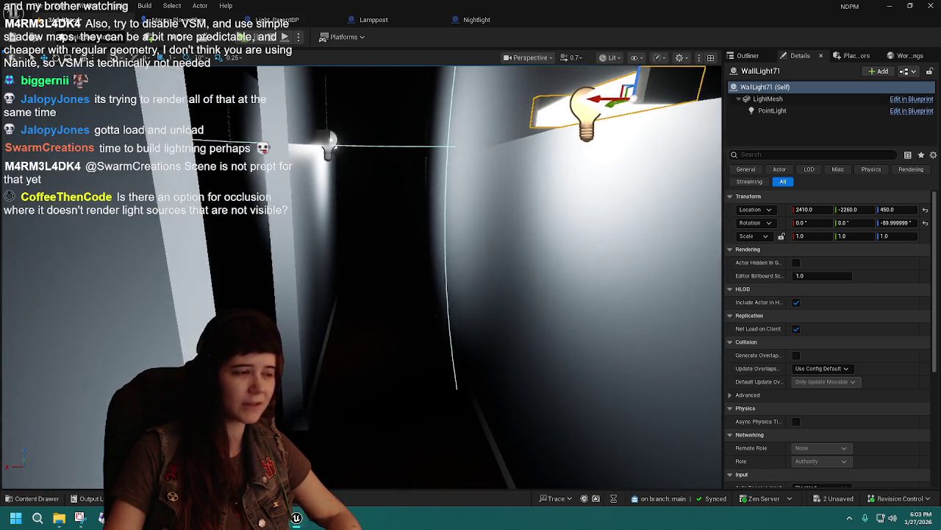
{"action": "key", "text": "Up"}
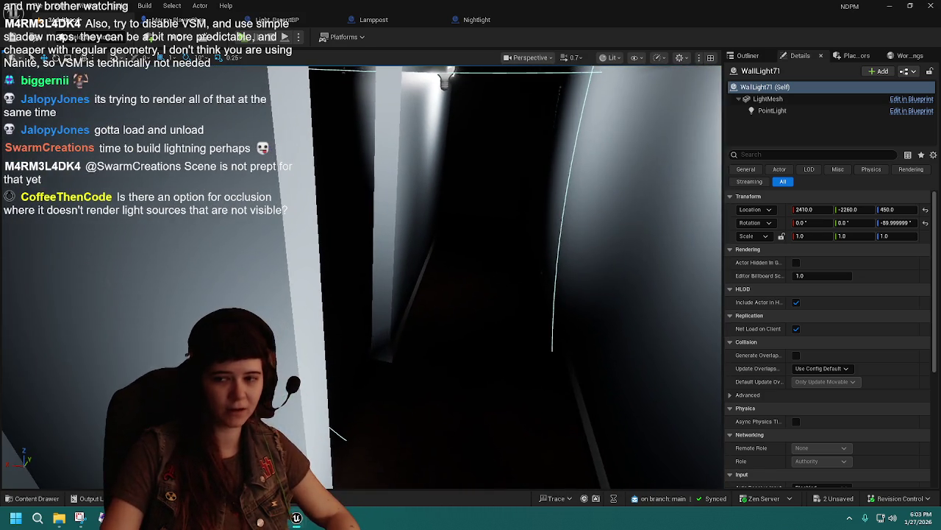
{"action": "key", "text": "f"}
{"action": "key", "text": "Down"}
{"action": "key", "text": "Up"}
{"action": "key", "text": "Down"}
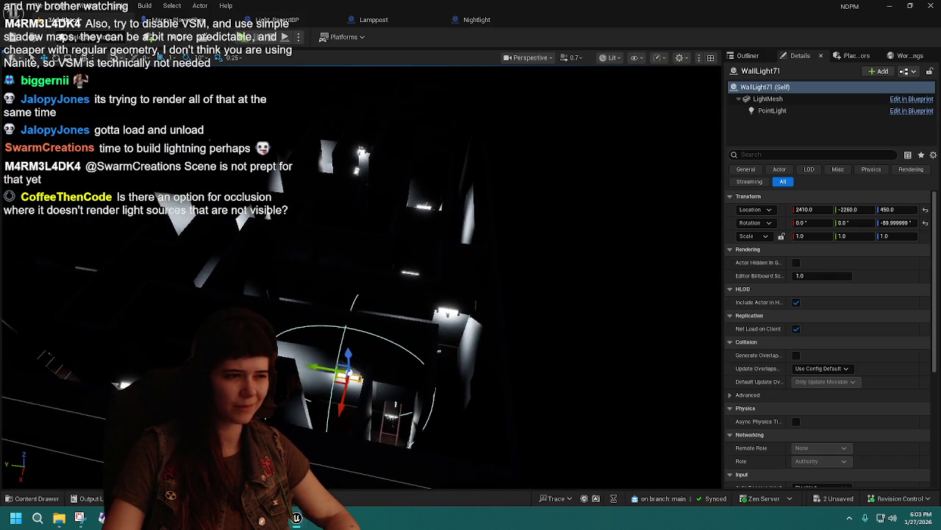
{"action": "key", "text": "Up"}
{"action": "key", "text": "Right"}
{"action": "key", "text": "Down"}
{"action": "key", "text": "Up"}
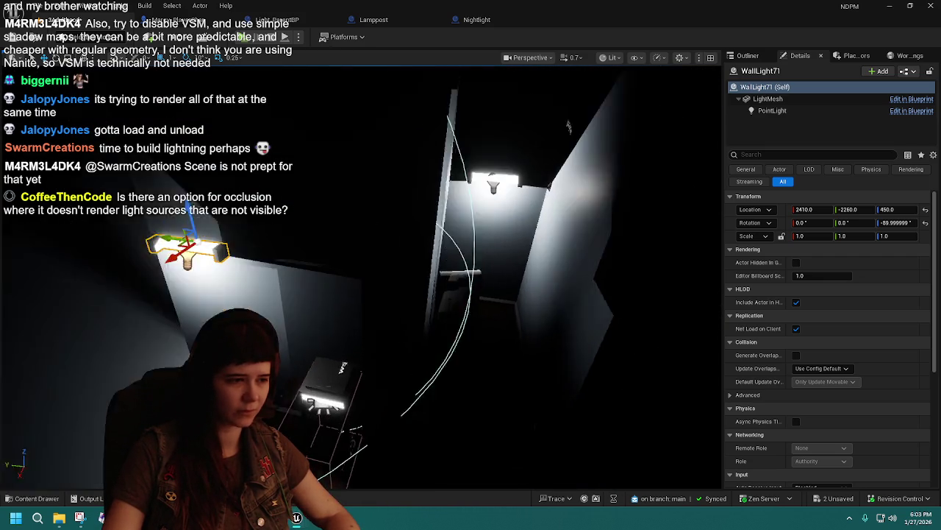
{"action": "key", "text": "Up"}
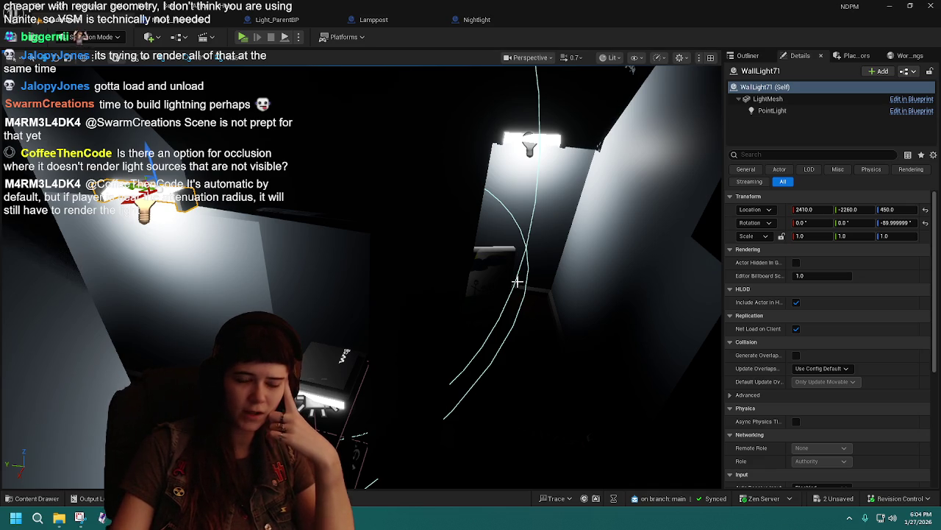
- Set the WallLight PointLight intensity to 5000, save all, and frame the wall light
{"action": "mouse_move", "coordinate": [514, 278]}
{"action": "left_mouse_down"}
{"action": "mouse_move", "coordinate": [471, 294]}
{"action": "mouse_move", "coordinate": [412, 279]}
{"action": "mouse_move", "coordinate": [294, 220]}
{"action": "mouse_move", "coordinate": [213, 197]}
{"action": "mouse_move", "coordinate": [243, 203]}
{"action": "mouse_move", "coordinate": [272, 186]}
{"action": "left_mouse_up"}
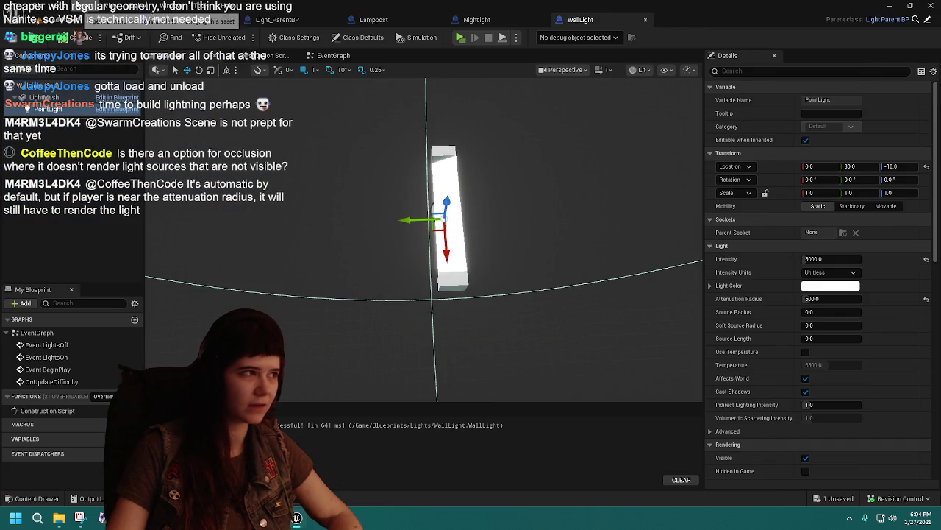
{"action": "left_click", "coordinate": [61, 23]}
{"action": "left_click", "coordinate": [15, 41]}
{"action": "mouse_move", "coordinate": [595, 336]}
{"action": "left_mouse_down"}
{"action": "mouse_move", "coordinate": [536, 338]}
{"action": "mouse_move", "coordinate": [498, 486]}
{"action": "mouse_move", "coordinate": [386, 483]}
{"action": "mouse_move", "coordinate": [567, 126]}
{"action": "left_mouse_up"}
{"action": "key", "text": "f"}
- Switch the viewport to Light Complexity view and inspect the maze's lighting
{"action": "left_click", "coordinate": [609, 59]}
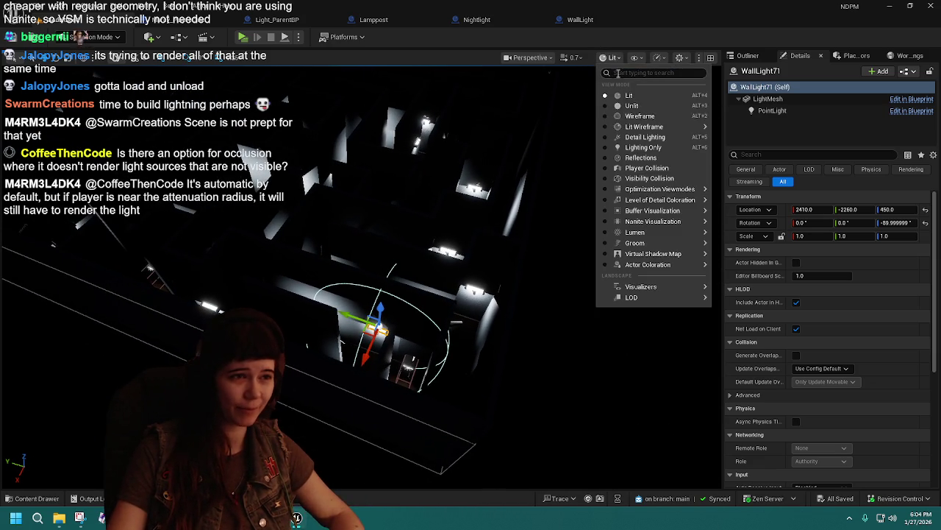
{"action": "mouse_move", "coordinate": [662, 127]}
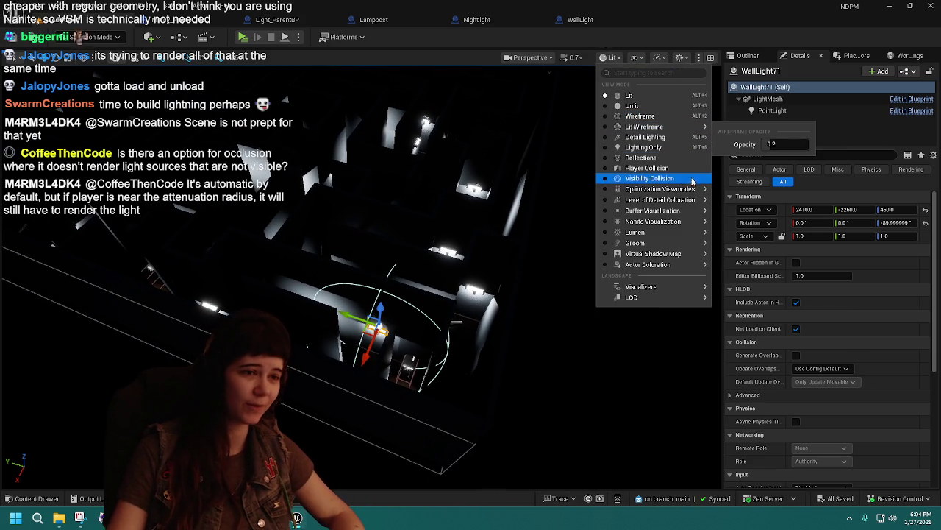
{"action": "mouse_move", "coordinate": [698, 191]}
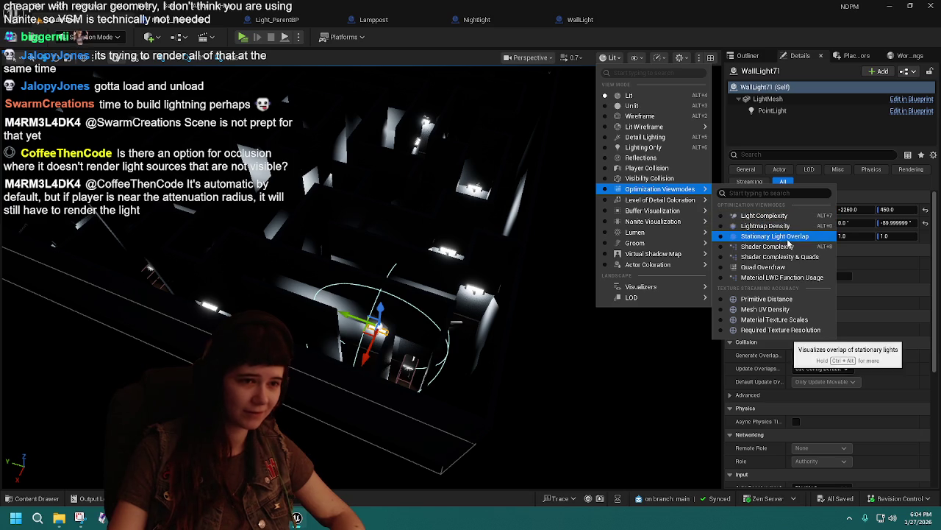
{"action": "left_click", "coordinate": [769, 214]}
{"action": "mouse_move", "coordinate": [361, 276]}
{"action": "left_mouse_down"}
{"action": "mouse_move", "coordinate": [331, 276]}
{"action": "mouse_move", "coordinate": [361, 283]}
{"action": "mouse_move", "coordinate": [361, 294]}
{"action": "mouse_move", "coordinate": [362, 265]}
{"action": "mouse_move", "coordinate": [361, 277]}
{"action": "left_mouse_up"}
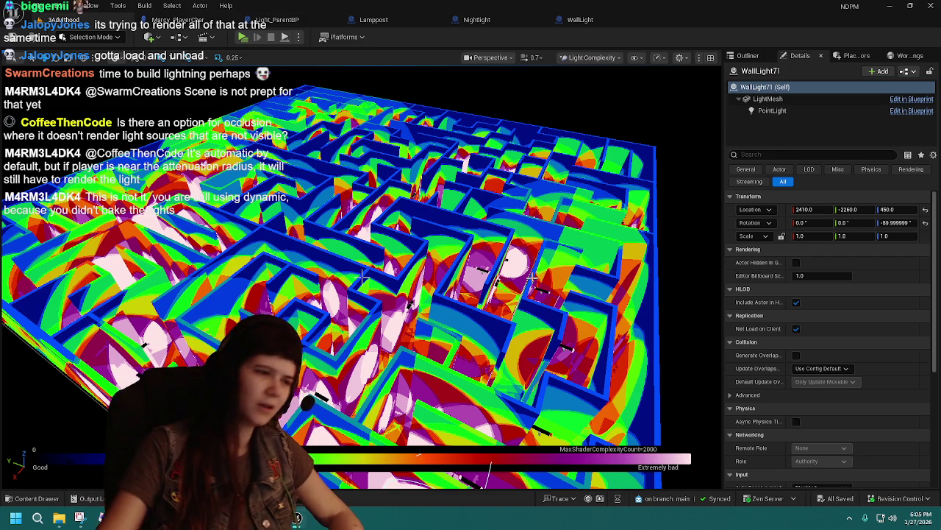
{"action": "scroll", "coordinate": [362, 276], "scroll_direction": "up", "scroll_amount": 10}
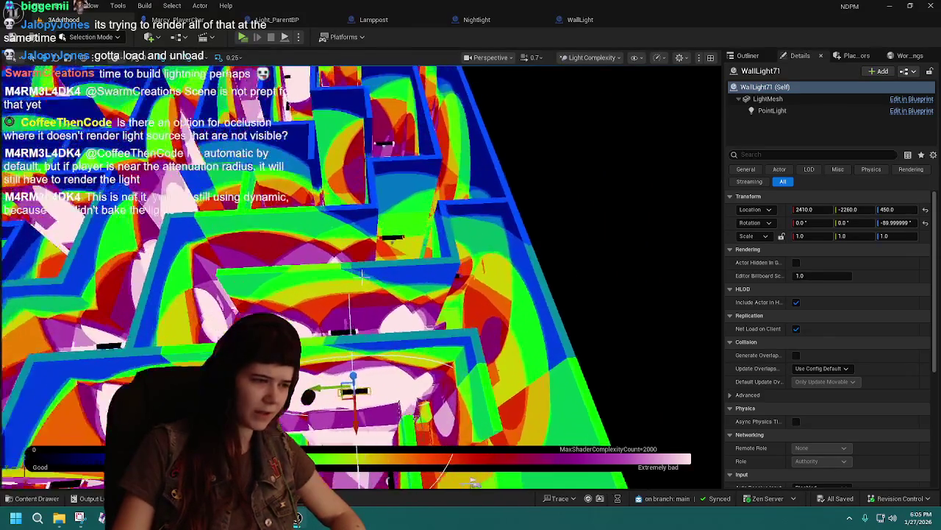
{"action": "scroll", "coordinate": [362, 276], "scroll_direction": "up", "scroll_amount": 10}
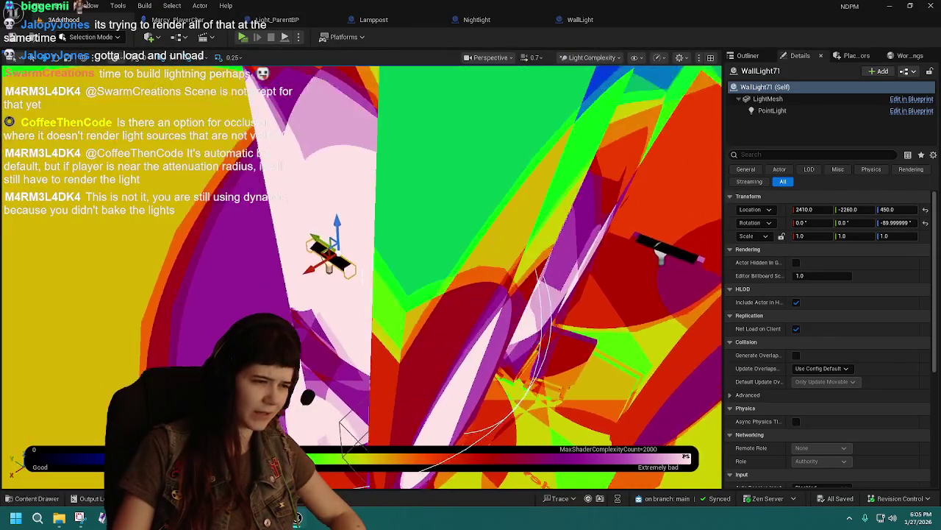
{"action": "scroll", "coordinate": [362, 277], "scroll_direction": "up", "scroll_amount": 5}
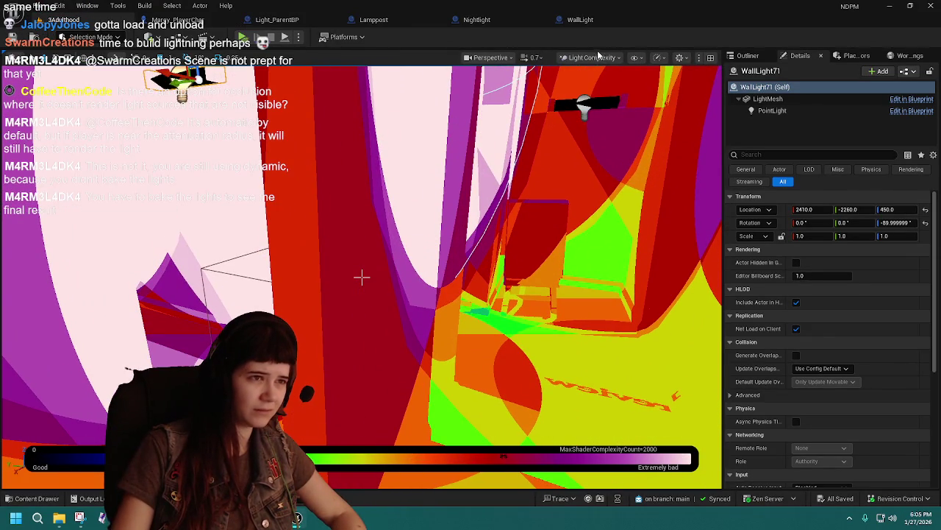
- Return the viewport to Lit shading and select the WallLights folder in the Outliner
{"action": "left_click", "coordinate": [597, 58]}
{"action": "left_click", "coordinate": [614, 94]}
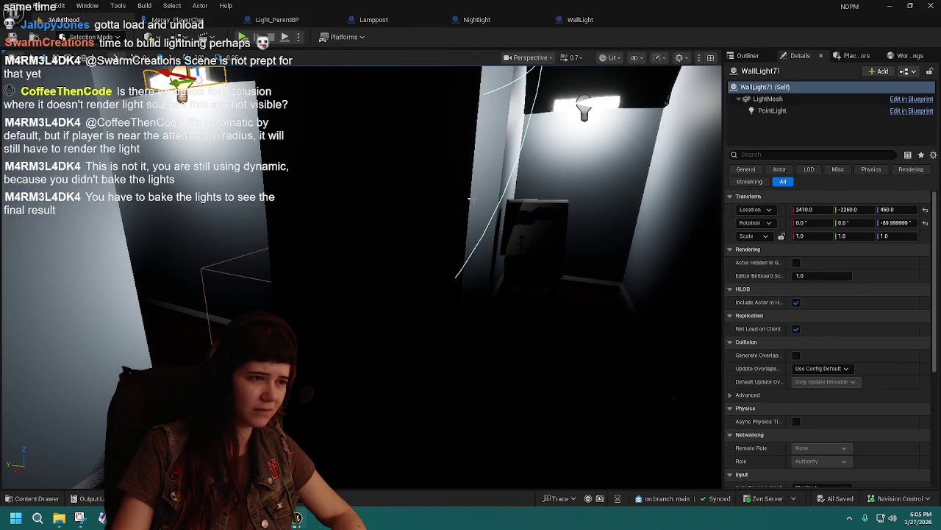
{"action": "left_click", "coordinate": [745, 59]}
{"action": "left_click", "coordinate": [765, 119]}
{"action": "scroll", "coordinate": [761, 128], "scroll_direction": "up", "scroll_amount": 5}
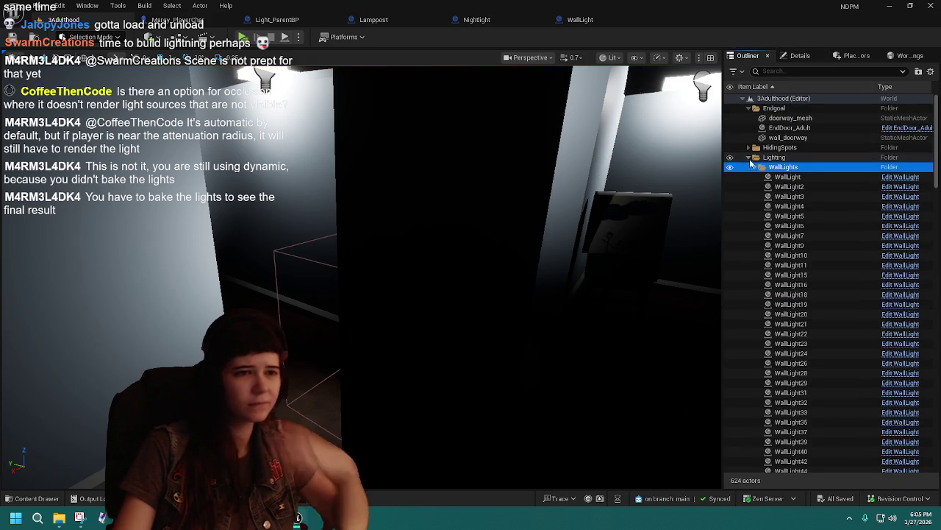
- Collapse the WallLights and Endgoal folders in the Outliner
{"action": "left_click", "coordinate": [755, 168]}
{"action": "left_click", "coordinate": [796, 343]}
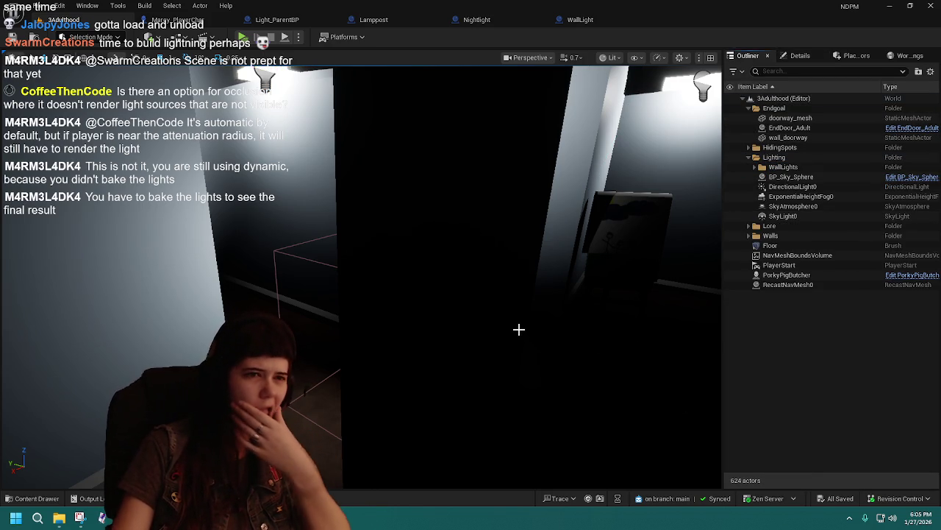
{"action": "left_click", "coordinate": [749, 109]}
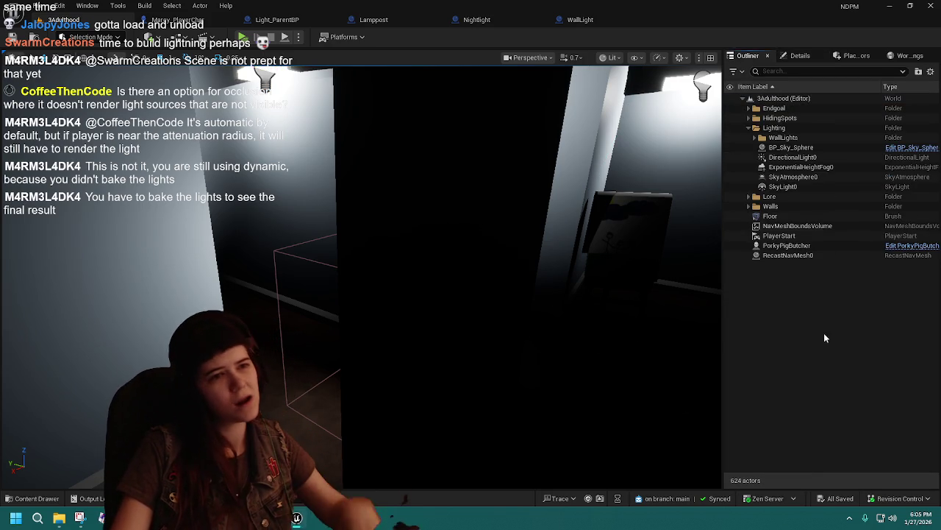
- Fly down the wall-lit corridor toward the dark board area
{"action": "mouse_move", "coordinate": [535, 229]}
{"action": "left_mouse_down"}
{"action": "mouse_move", "coordinate": [507, 247]}
{"action": "mouse_move", "coordinate": [559, 214]}
{"action": "mouse_move", "coordinate": [684, 81]}
{"action": "mouse_move", "coordinate": [638, 285]}
{"action": "mouse_move", "coordinate": [440, 388]}
{"action": "mouse_move", "coordinate": [353, 331]}
{"action": "left_mouse_up"}
{"action": "key", "text": "w"}
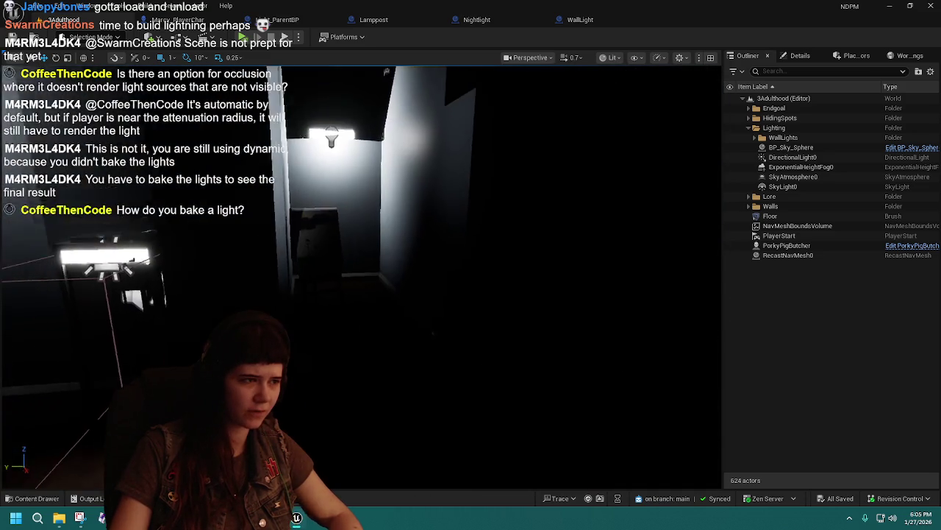
{"action": "key", "text": "w"}
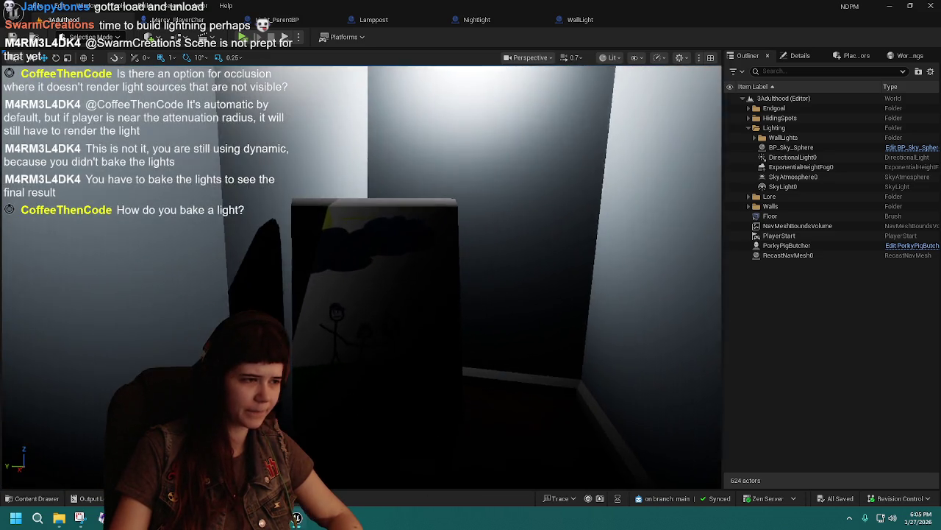
{"action": "key", "text": "d"}
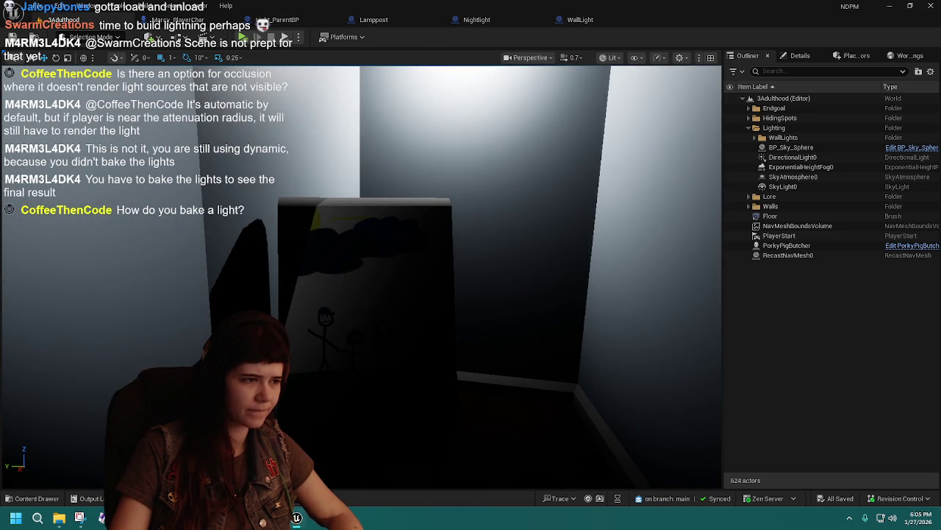
{"action": "key", "text": "a"}
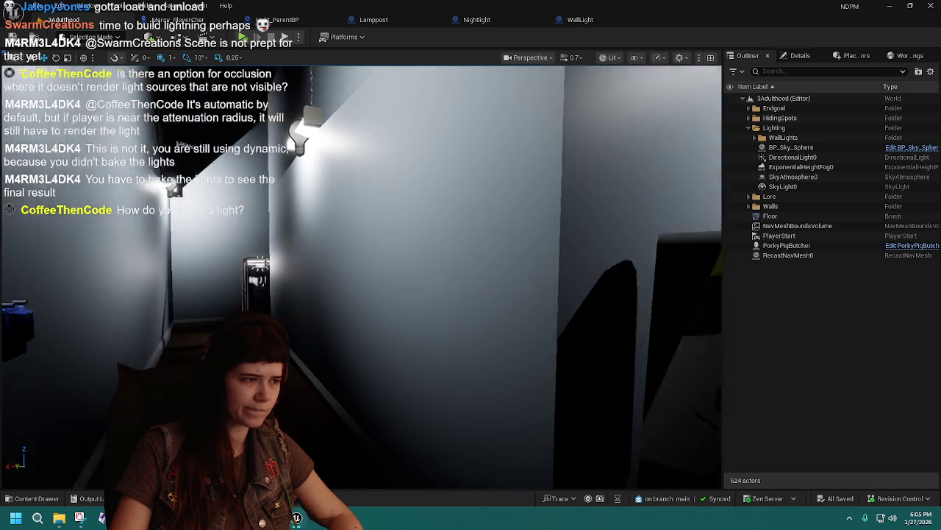
{"action": "left_click_drag", "start_coordinate": [398, 198], "coordinate": [398, 198]}
- Attach Easel_notepad to the easel as its child in the Outliner
{"action": "left_click", "coordinate": [398, 199]}
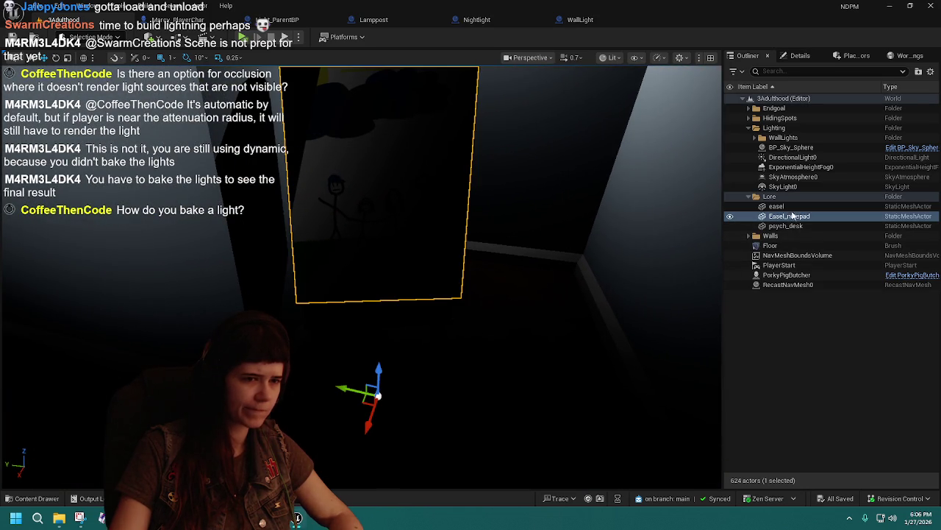
{"action": "left_click", "coordinate": [790, 208]}
{"action": "left_click", "coordinate": [793, 216], "text": "ctrl"}
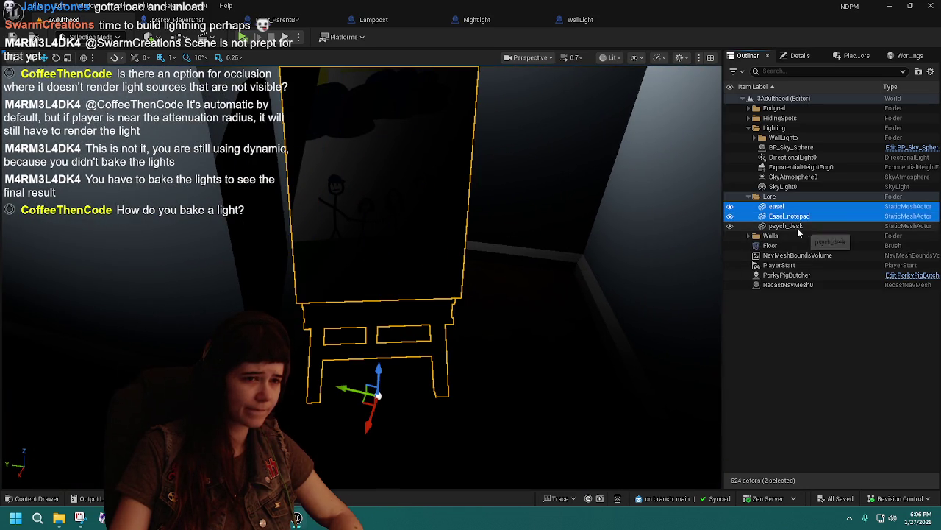
{"action": "left_click_drag", "start_coordinate": [698, 214], "coordinate": [698, 214]}
{"action": "left_click_drag", "start_coordinate": [805, 218], "coordinate": [794, 211]}
- Slide the easel along its X axis to a new corridor position and save the level
{"action": "left_click", "coordinate": [788, 206]}
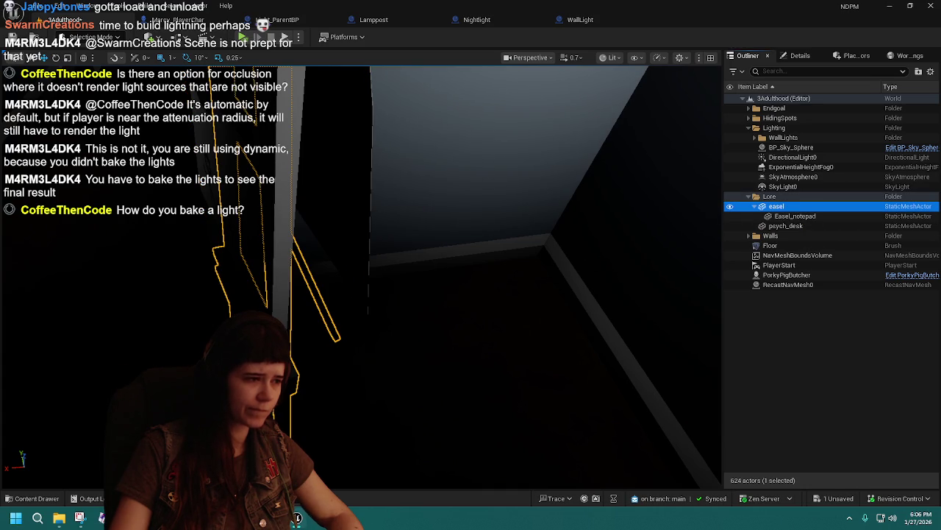
{"action": "key", "text": "f"}
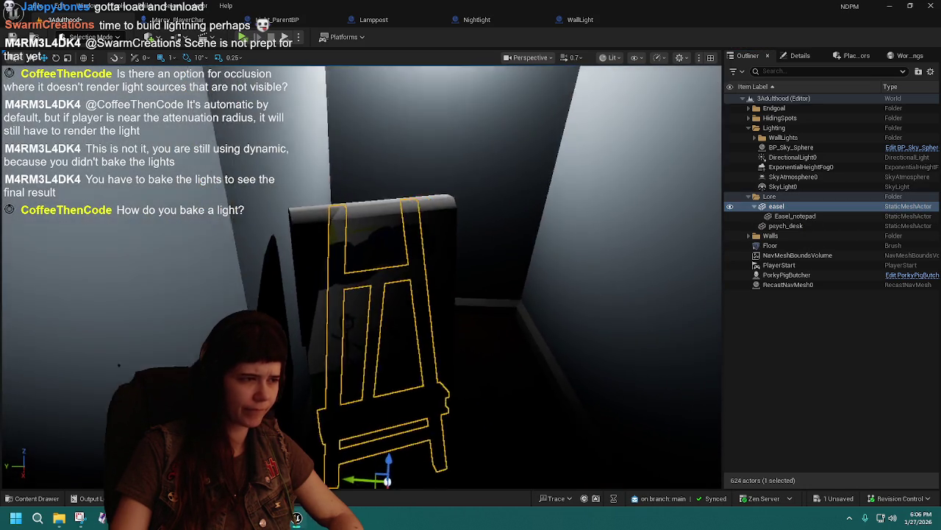
{"action": "mouse_move", "coordinate": [340, 406]}
{"action": "left_mouse_down"}
{"action": "mouse_move", "coordinate": [367, 376]}
{"action": "mouse_move", "coordinate": [374, 352]}
{"action": "left_mouse_up"}
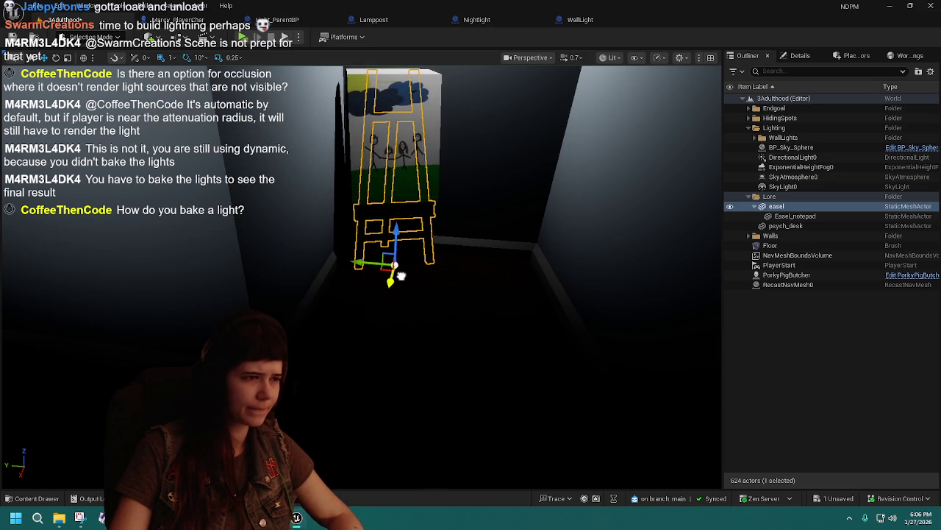
{"action": "mouse_move", "coordinate": [400, 279]}
{"action": "left_mouse_down"}
{"action": "mouse_move", "coordinate": [342, 309]}
{"action": "mouse_move", "coordinate": [373, 291]}
{"action": "mouse_move", "coordinate": [331, 301]}
{"action": "mouse_move", "coordinate": [371, 294]}
{"action": "left_mouse_up"}
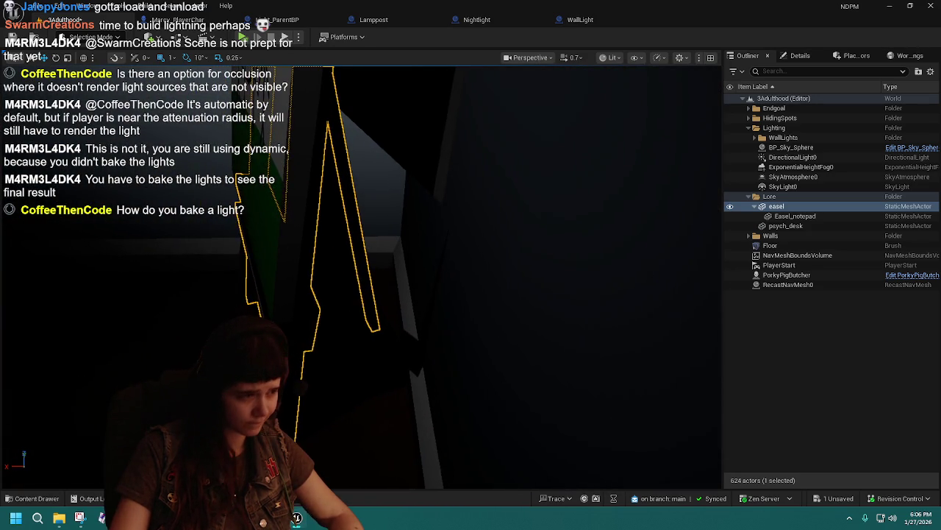
{"action": "key", "text": "f"}
{"action": "mouse_move", "coordinate": [345, 329]}
{"action": "left_mouse_down"}
{"action": "mouse_move", "coordinate": [400, 331]}
{"action": "mouse_move", "coordinate": [301, 331]}
{"action": "mouse_move", "coordinate": [331, 302]}
{"action": "mouse_move", "coordinate": [410, 342]}
{"action": "left_mouse_up"}
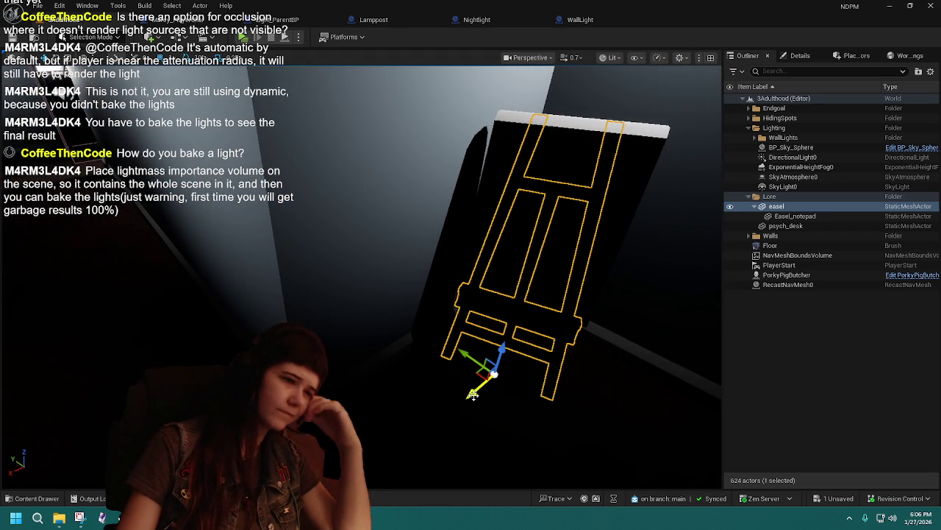
{"action": "left_click_drag", "start_coordinate": [473, 395], "coordinate": [729, 399]}
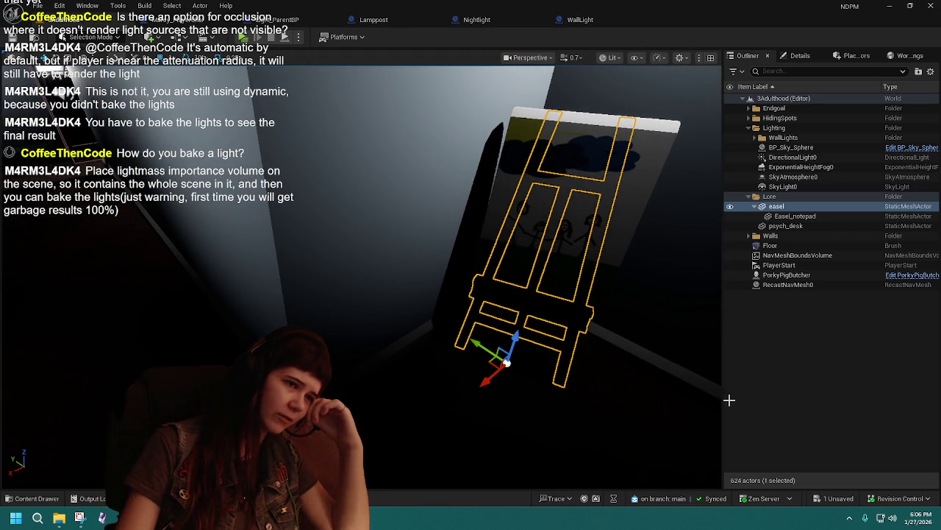
{"action": "left_click", "coordinate": [825, 362]}
{"action": "mouse_move", "coordinate": [564, 269]}
{"action": "left_mouse_down"}
{"action": "mouse_move", "coordinate": [412, 273]}
{"action": "mouse_move", "coordinate": [504, 282]}
{"action": "left_mouse_up"}
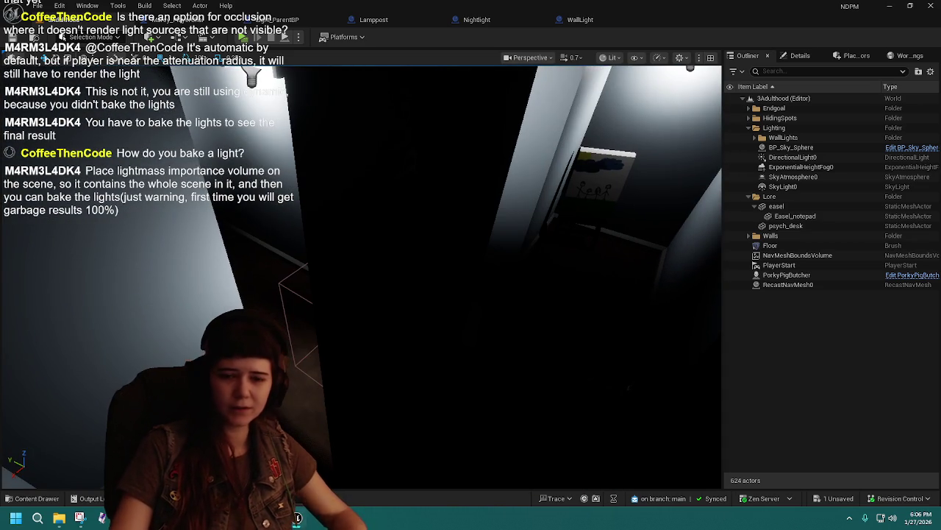
{"action": "key", "text": "ctrl+s"}
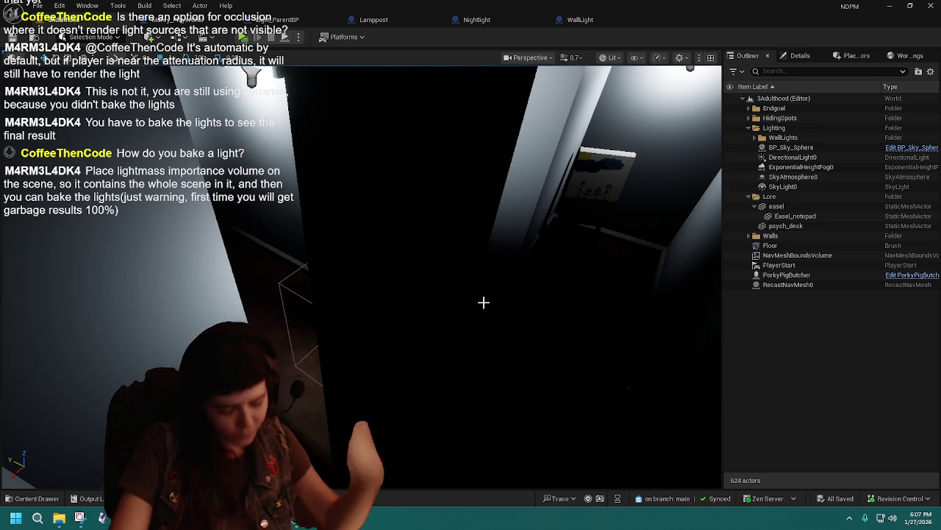
- Collapse the easel and Lore folder entries in the Outliner while viewing the wall lamps
{"action": "mouse_move", "coordinate": [483, 301]}
{"action": "left_mouse_down"}
{"action": "mouse_move", "coordinate": [397, 243]}
{"action": "mouse_move", "coordinate": [586, 208]}
{"action": "mouse_move", "coordinate": [552, 221]}
{"action": "left_mouse_up"}
{"action": "left_click", "coordinate": [754, 206]}
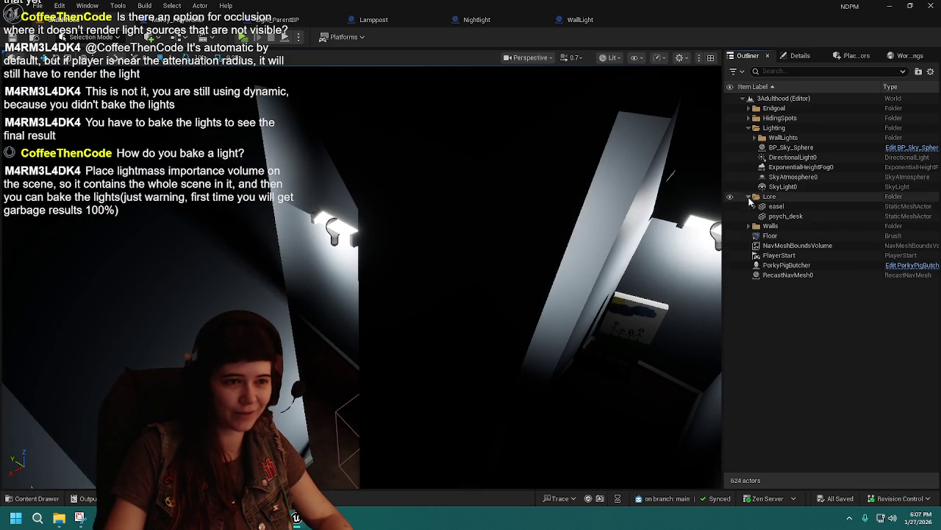
{"action": "left_click", "coordinate": [749, 196]}
{"action": "left_click_drag", "start_coordinate": [439, 302], "coordinate": [438, 302]}
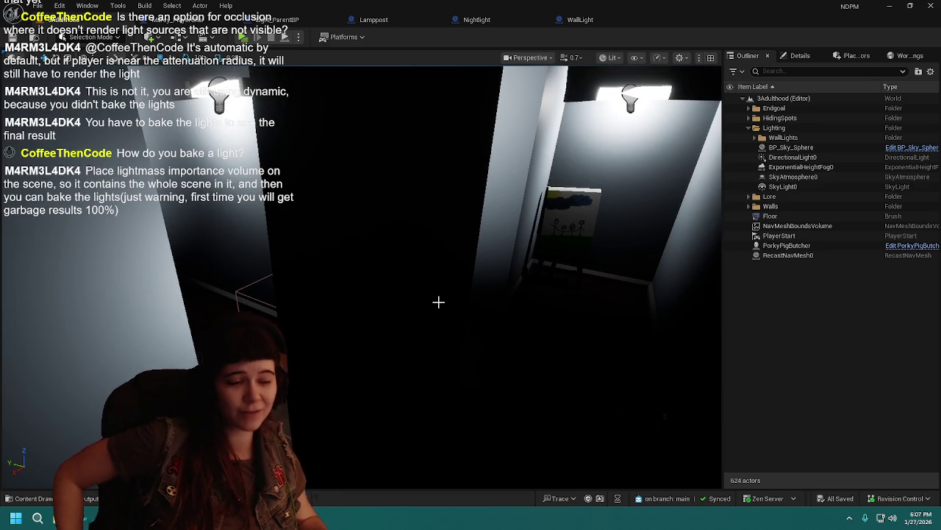
{"action": "left_click_drag", "start_coordinate": [460, 280], "coordinate": [460, 280]}
{"action": "left_click_drag", "start_coordinate": [342, 204], "coordinate": [306, 195]}
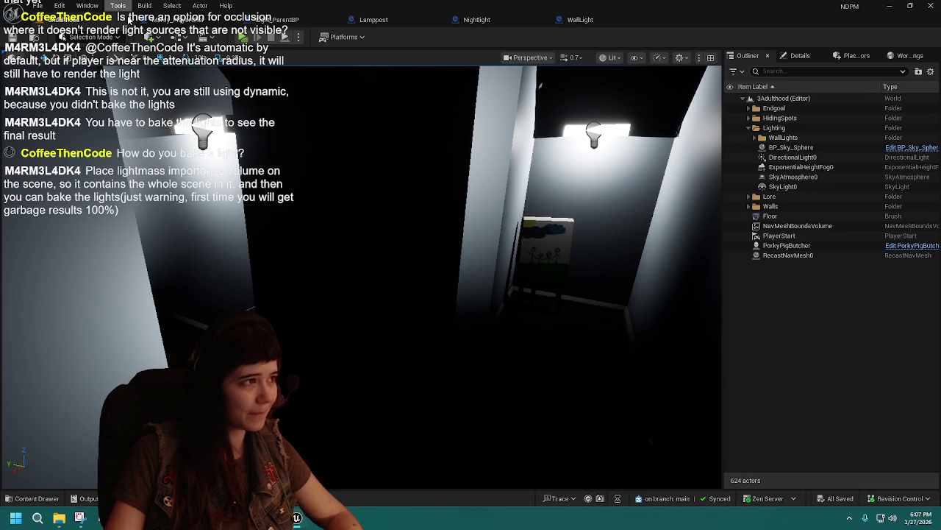
- Glance at the Marcy_PlayerChar Blueprint, return to the level, then minimize the editor
{"action": "left_click", "coordinate": [183, 20]}
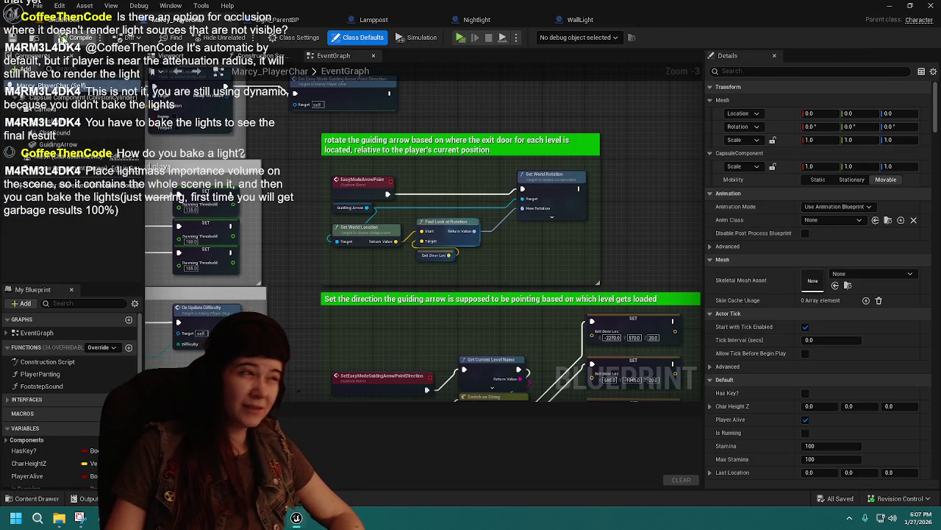
{"action": "left_click", "coordinate": [201, 23]}
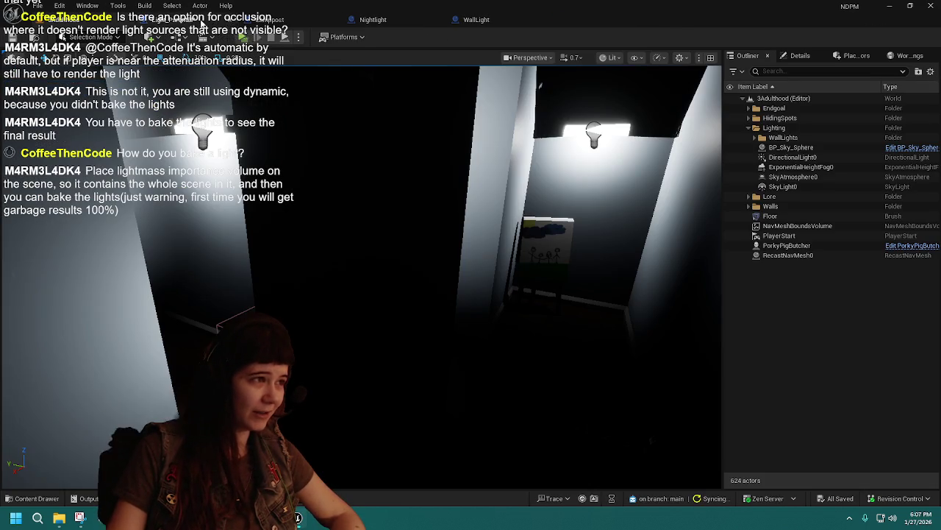
{"action": "left_click_drag", "start_coordinate": [519, 223], "coordinate": [527, 225]}
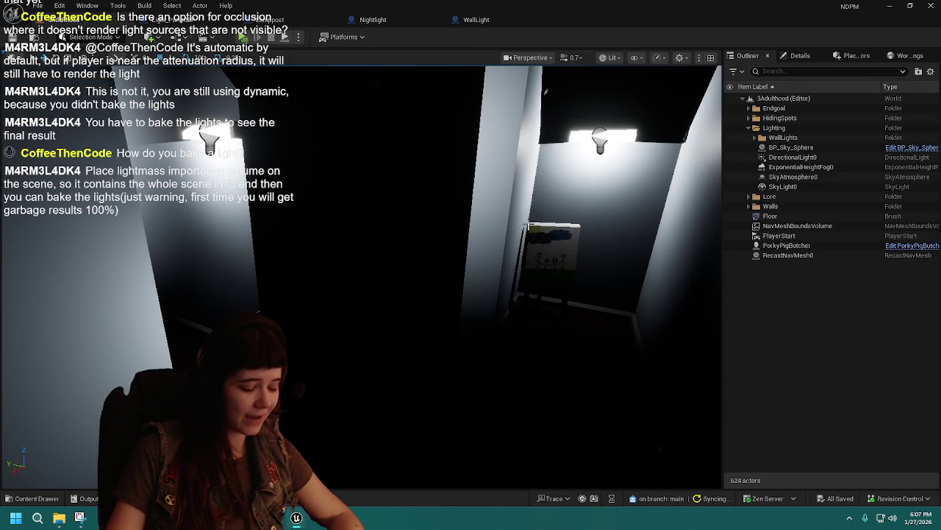
{"action": "left_click_drag", "start_coordinate": [582, 255], "coordinate": [572, 253]}
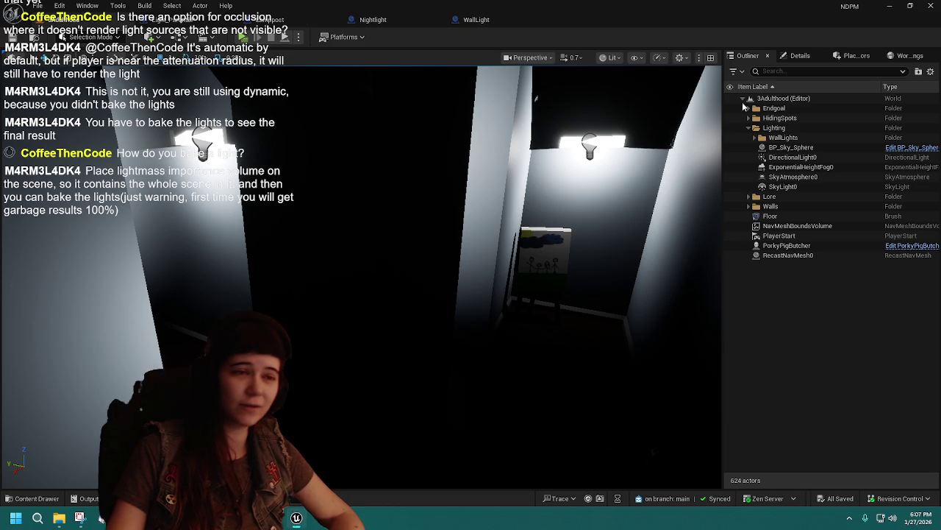
{"action": "left_click", "coordinate": [889, 6]}
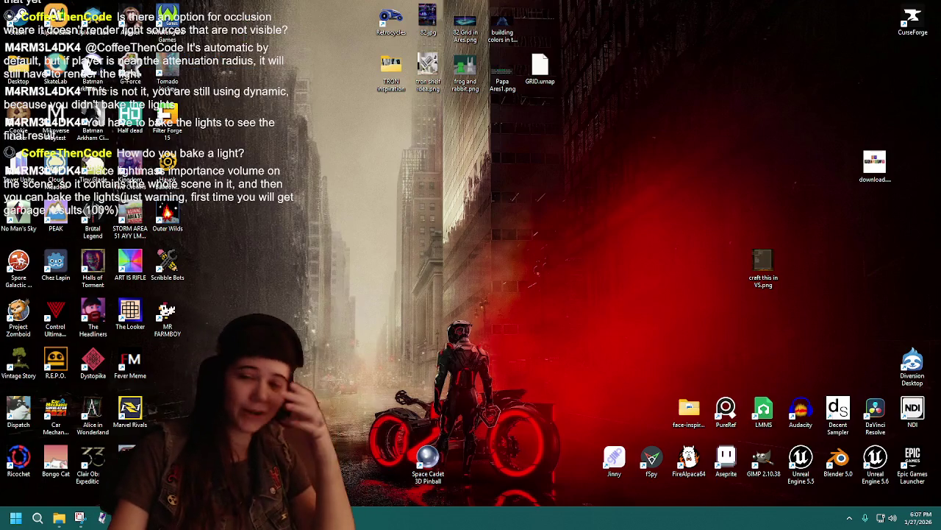